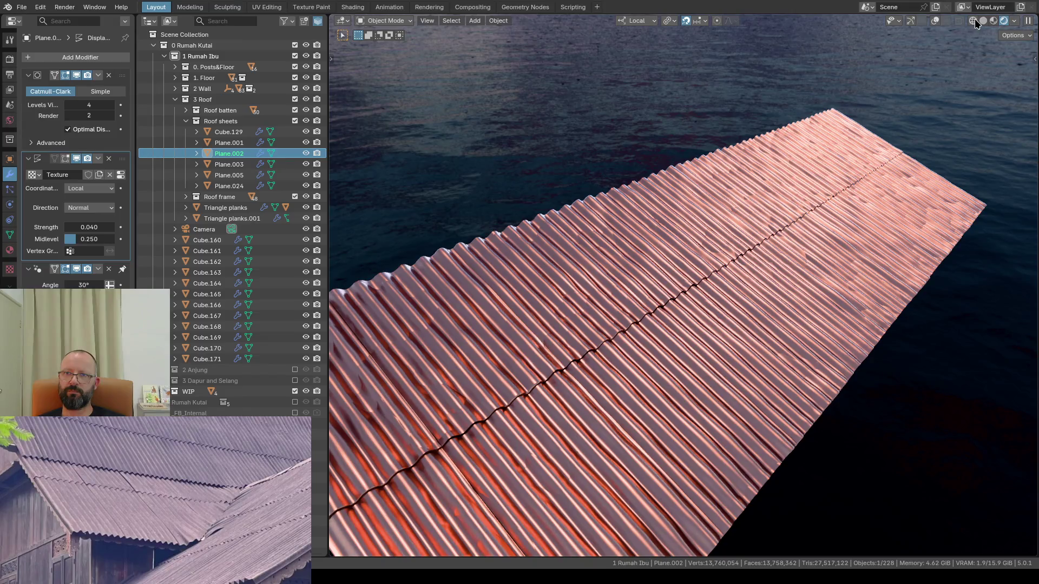
# Step: Switch the viewport to solid shading and orbit to face the roof sheet straight on
pyautogui.click(982, 20)
pyautogui.moveTo(645, 373)
pyautogui.mouseDown(button='middle')
pyautogui.moveTo(700, 328)
pyautogui.moveTo(635, 380)
pyautogui.moveTo(626, 290)
pyautogui.moveTo(729, 338)
pyautogui.moveTo(722, 313)
pyautogui.moveTo(734, 309)
pyautogui.mouseUp(button='middle')
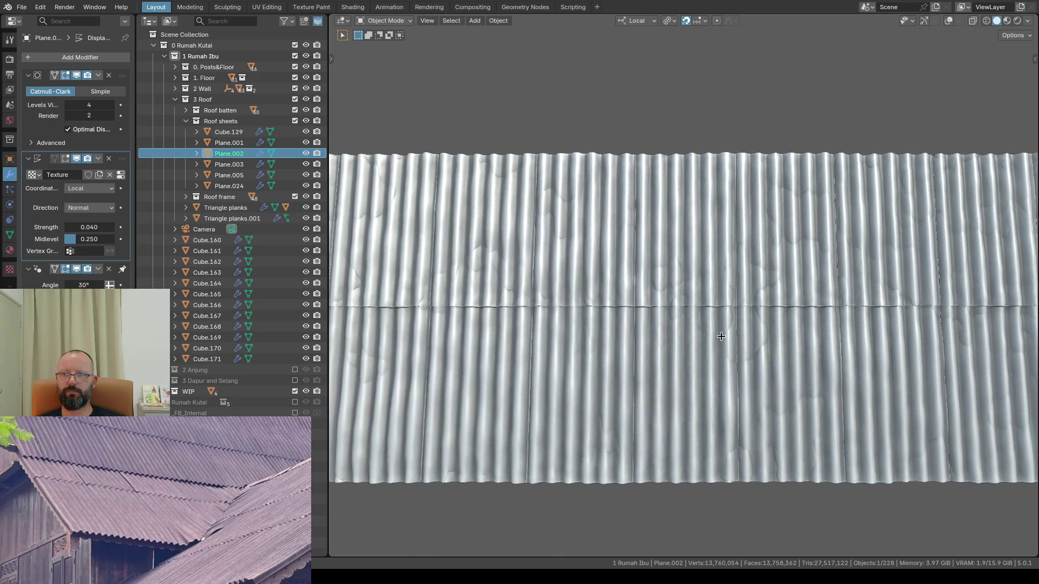
pyautogui.moveTo(735, 308); pyautogui.dragTo(721, 339, button='middle')
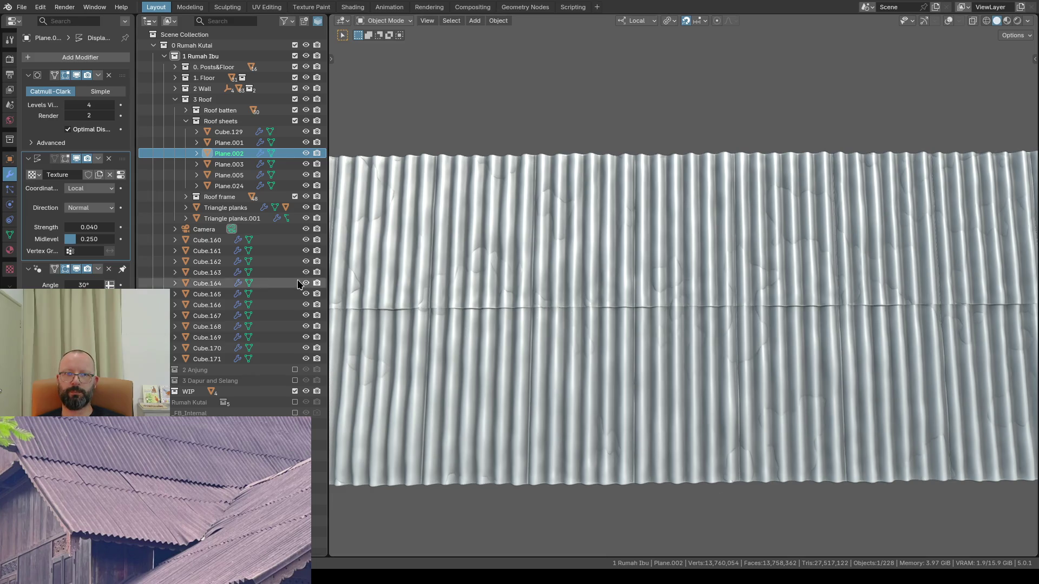
# Step: In the Texture tab, bring the Clouds noise size down to about 1.15 for finer dents
pyautogui.click(10, 270)
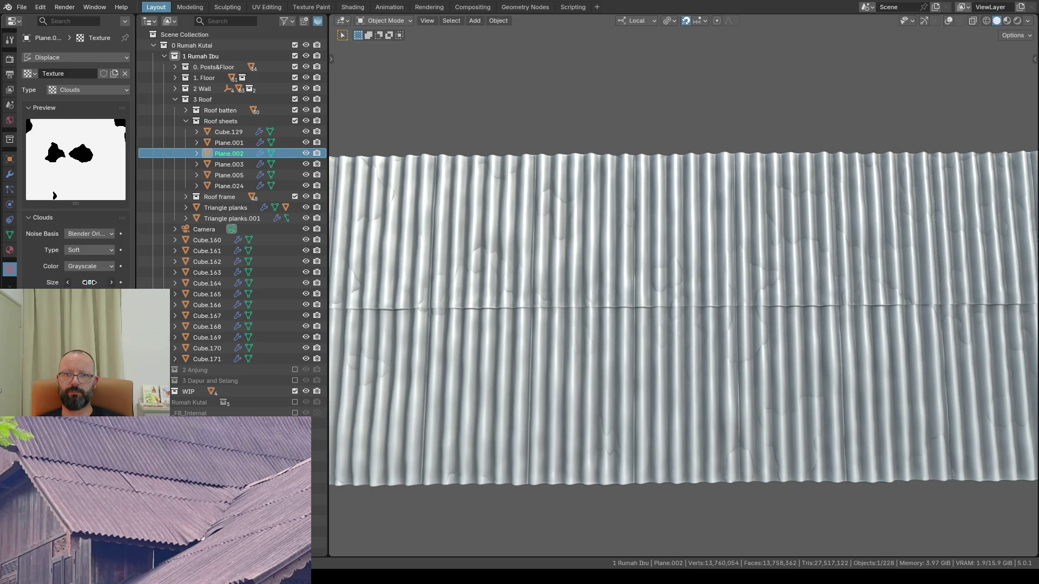
pyautogui.moveTo(88, 282); pyautogui.dragTo(145, 281)
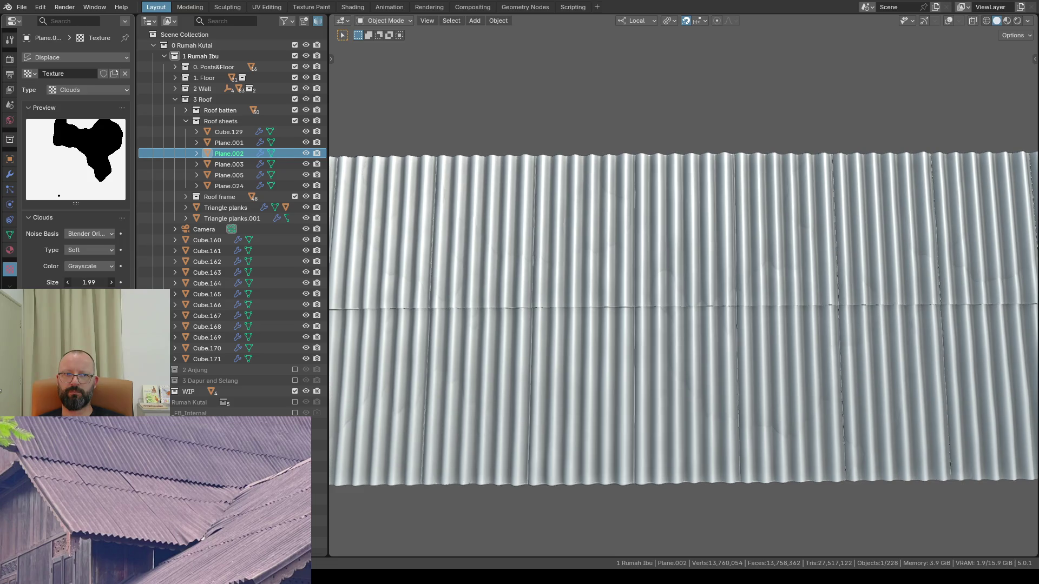
pyautogui.moveTo(89, 281); pyautogui.dragTo(20, 282)
pyautogui.moveTo(88, 281)
pyautogui.mouseDown()
pyautogui.moveTo(50, 281)
pyautogui.moveTo(109, 281)
pyautogui.moveTo(85, 282)
pyautogui.mouseUp()
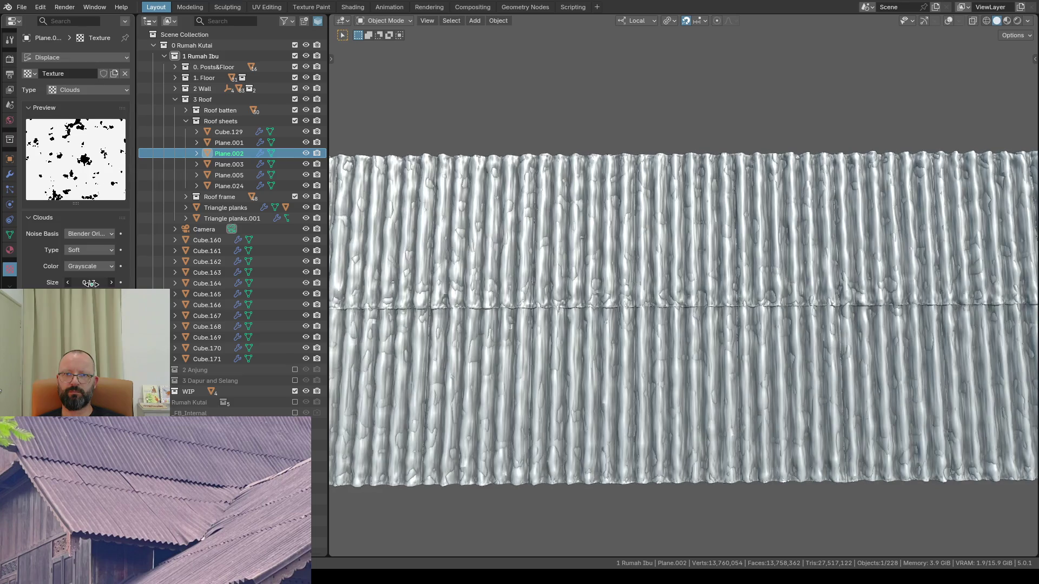
pyautogui.scroll(-2, 776, 327)
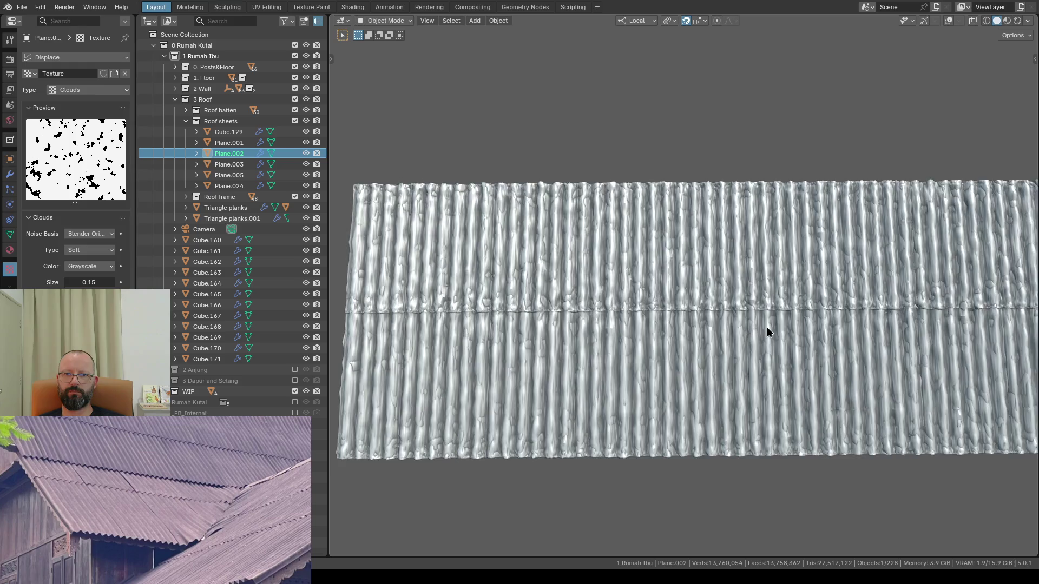
# Step: Orbit around the roof from grazing and elevated angles to inspect the 0.15 wrinkling
pyautogui.moveTo(767, 327)
pyautogui.mouseDown(button='middle')
pyautogui.moveTo(803, 241)
pyautogui.moveTo(818, 231)
pyautogui.mouseUp(button='middle')
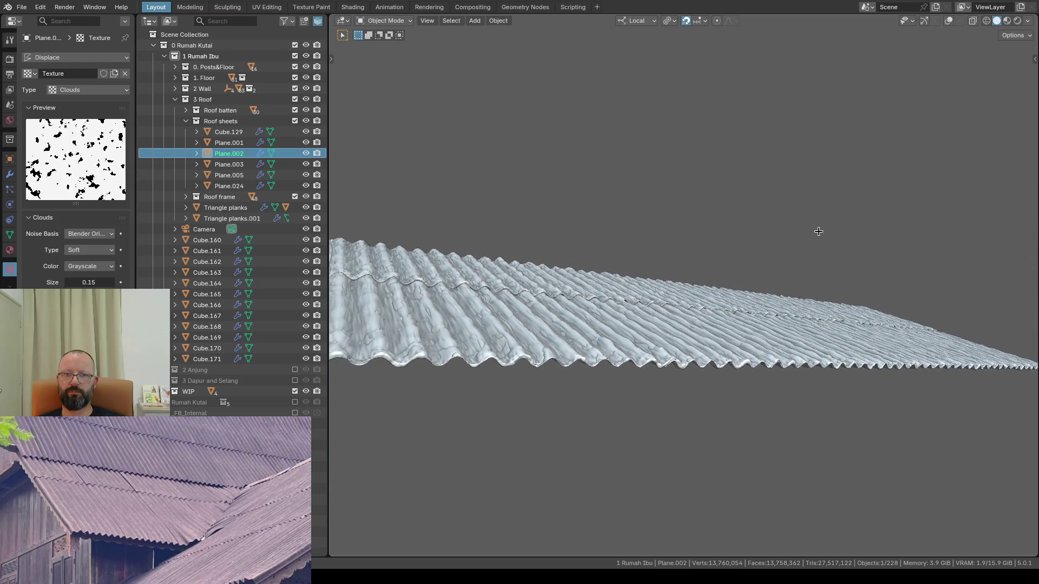
pyautogui.scroll(1, 694, 305)
pyautogui.scroll(2, 693, 305)
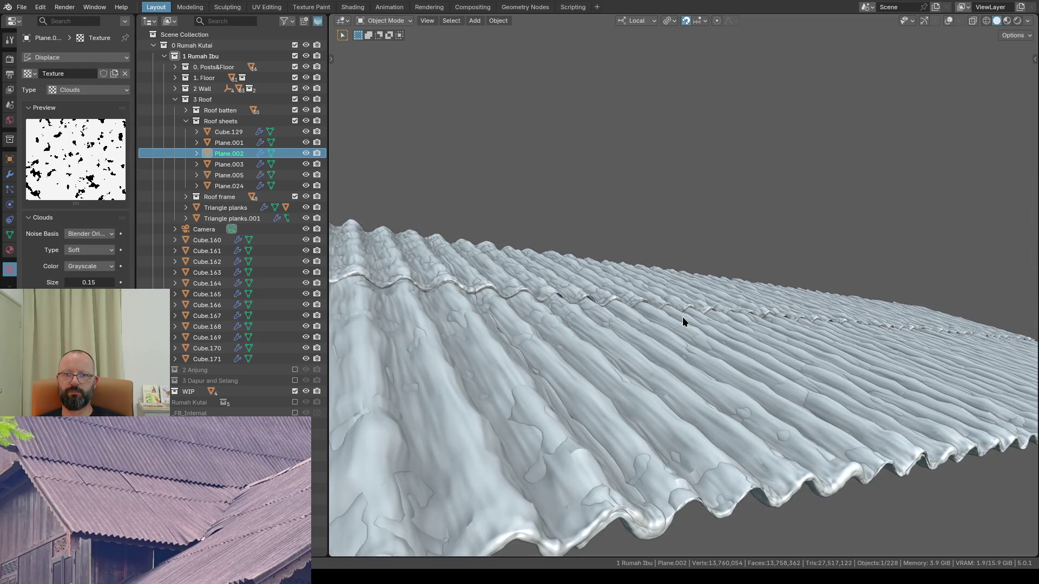
pyautogui.moveTo(666, 322); pyautogui.dragTo(664, 319, button='middle')
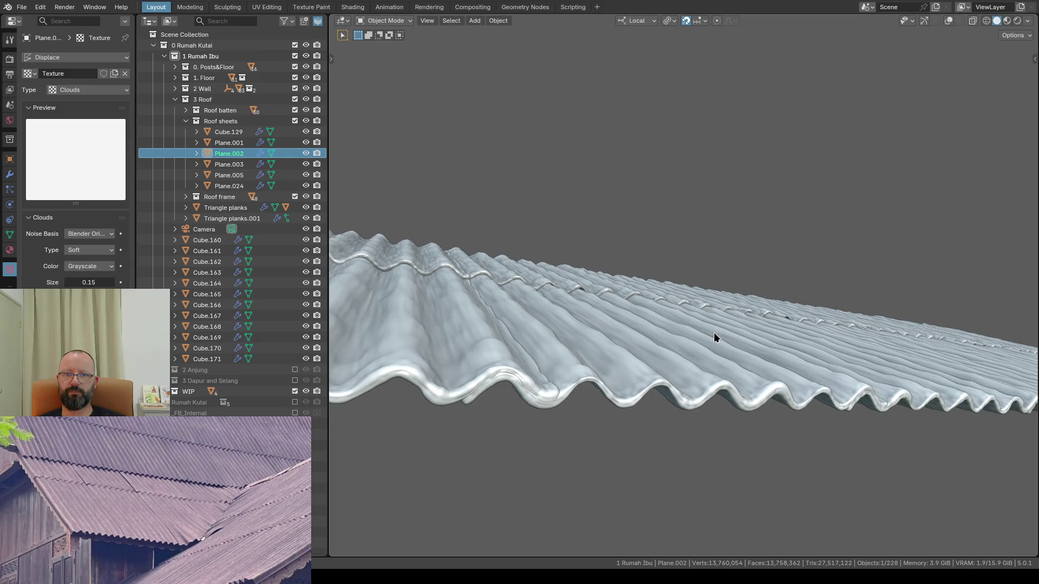
pyautogui.moveTo(713, 338)
pyautogui.mouseDown(button='middle')
pyautogui.moveTo(696, 321)
pyautogui.moveTo(680, 342)
pyautogui.mouseUp(button='middle')
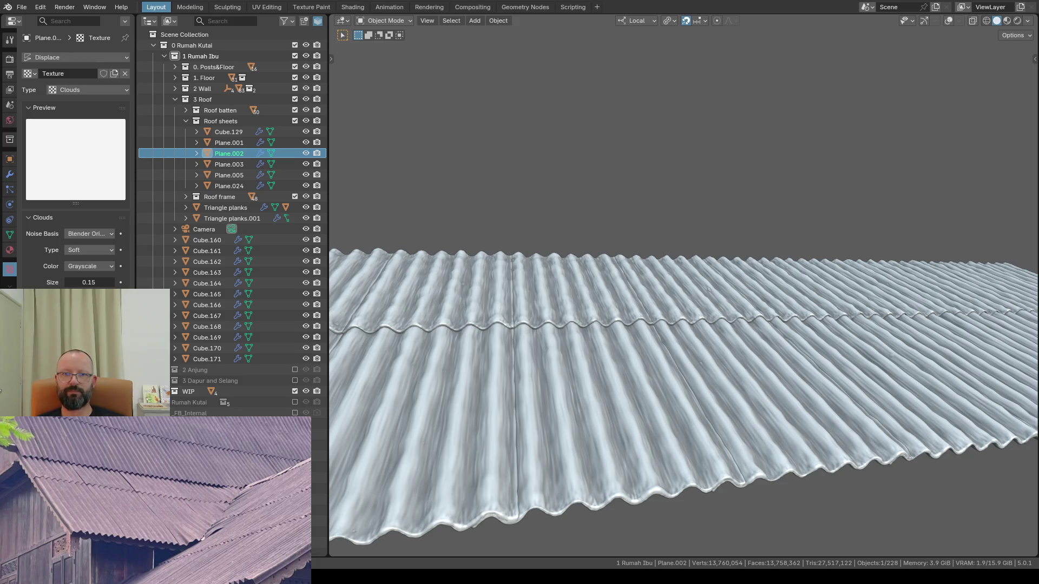
pyautogui.moveTo(653, 353)
pyautogui.mouseDown(button='middle')
pyautogui.moveTo(597, 403)
pyautogui.moveTo(615, 333)
pyautogui.moveTo(637, 302)
pyautogui.moveTo(606, 394)
pyautogui.moveTo(558, 358)
pyautogui.mouseUp(button='middle')
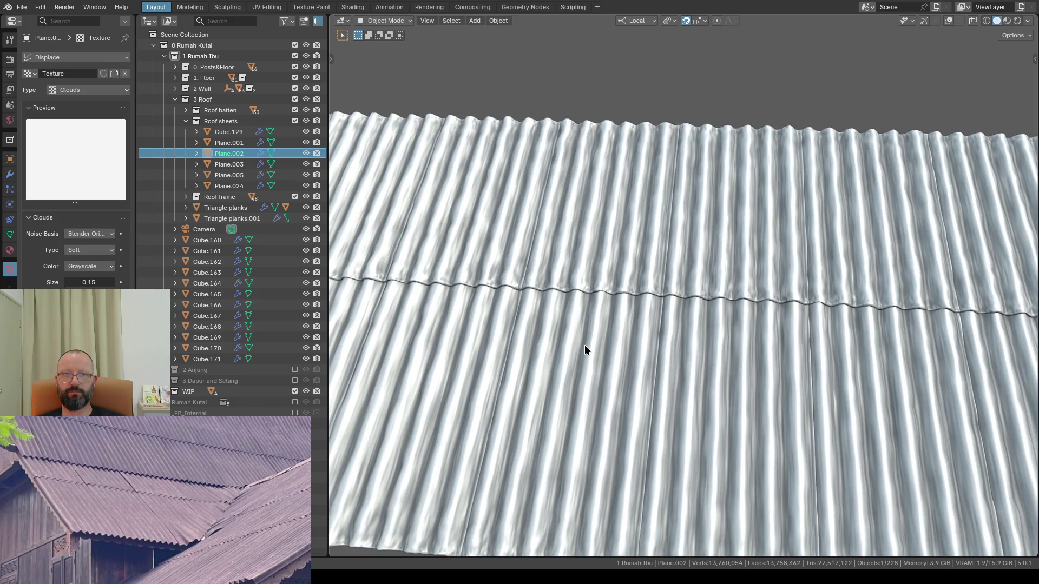
# Step: Save the scene as Rumah_Kutai_Ibu2.blend and drop to a low side view of the roof
pyautogui.hotkey('ctrl', 's')
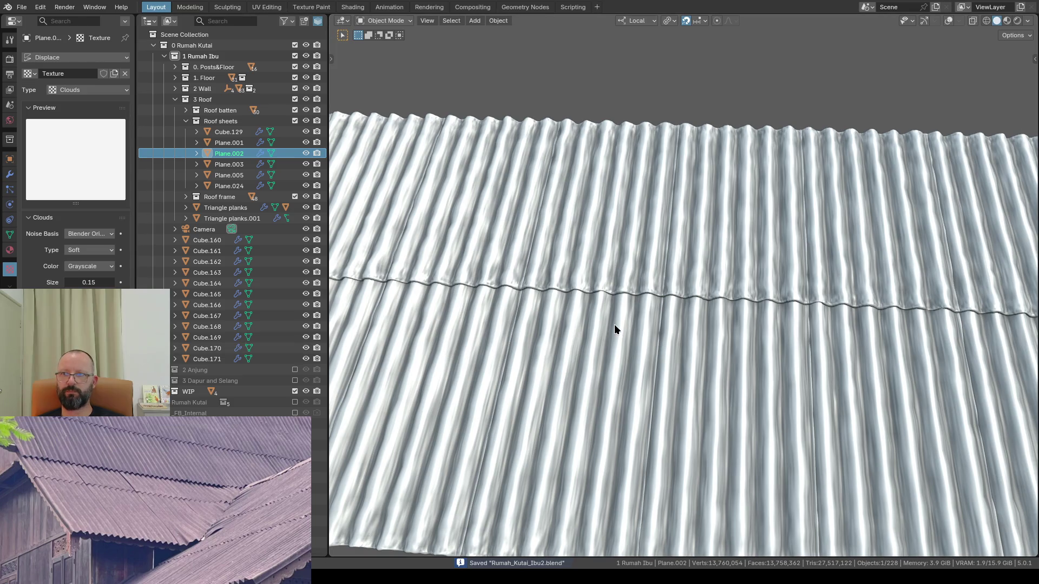
pyautogui.scroll(-1, 614, 331)
pyautogui.moveTo(629, 321)
pyautogui.mouseDown(button='middle')
pyautogui.moveTo(667, 241)
pyautogui.moveTo(630, 342)
pyautogui.mouseUp(button='middle')
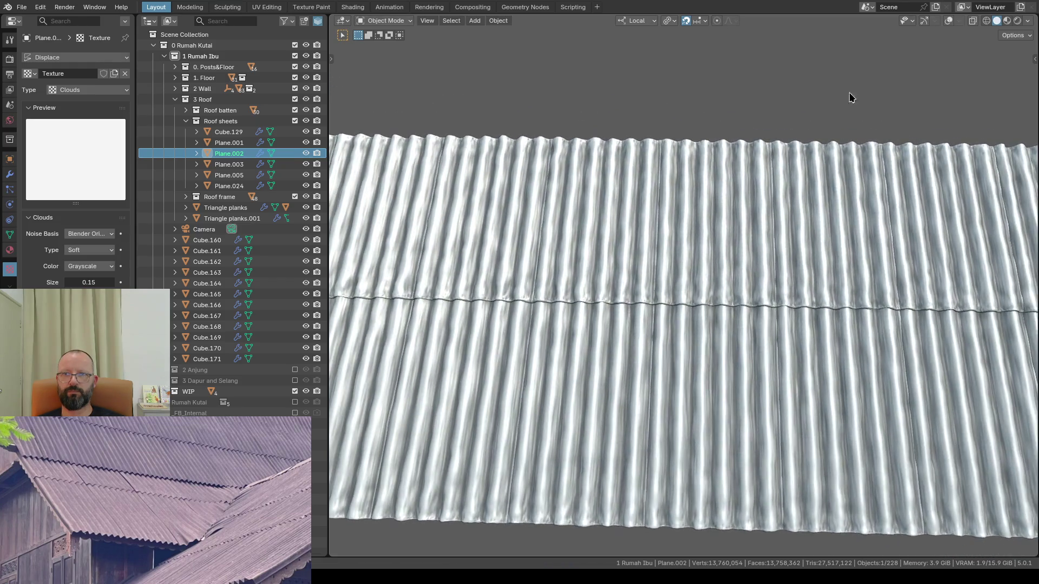
# Step: Switch to rendered shading and frame the wrinkled roof against the sunset sky and sea
pyautogui.click(1018, 20)
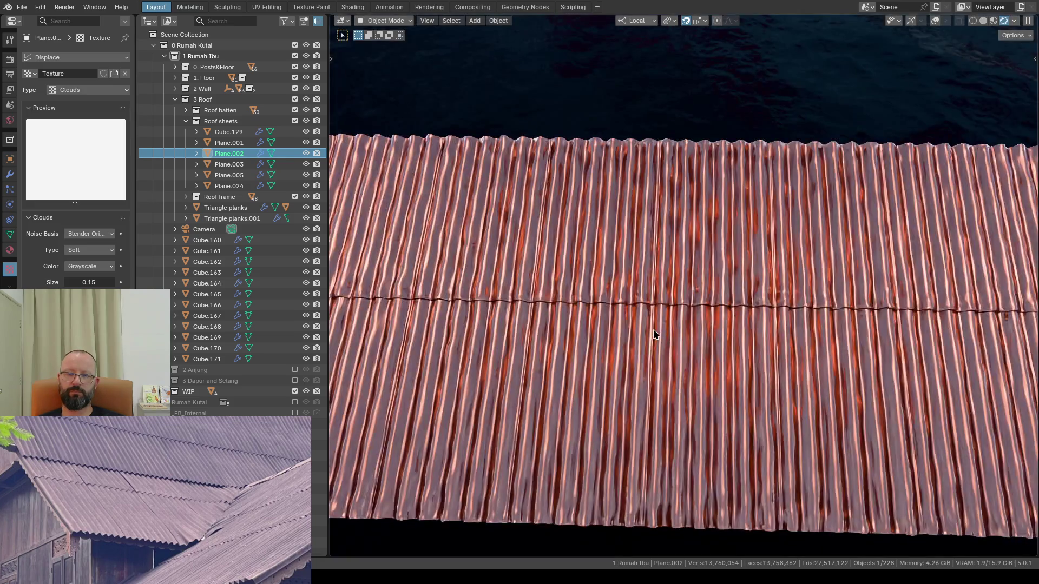
pyautogui.scroll(2, 644, 341)
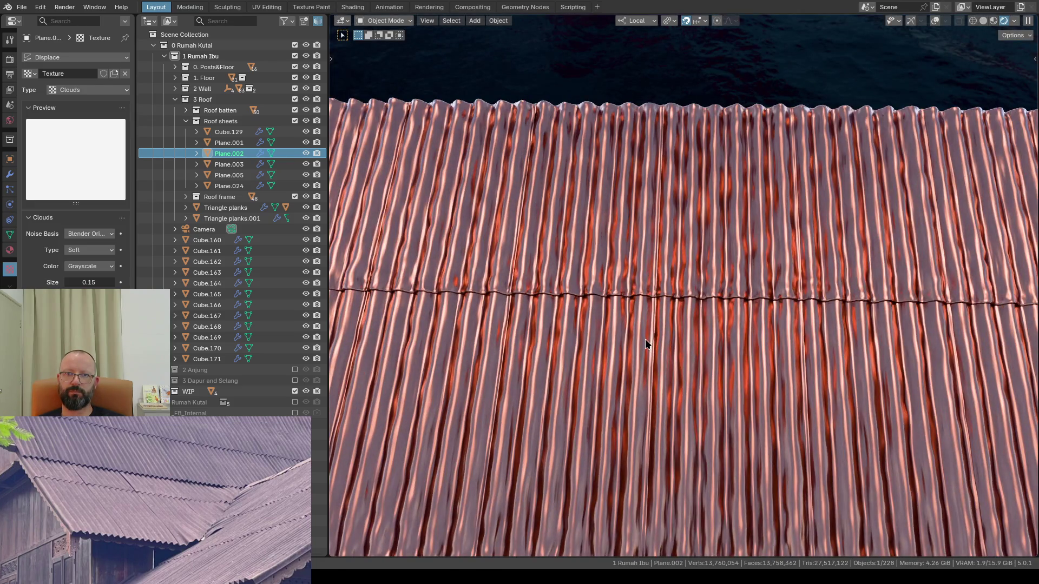
pyautogui.moveTo(645, 339); pyautogui.dragTo(645, 371, button='middle')
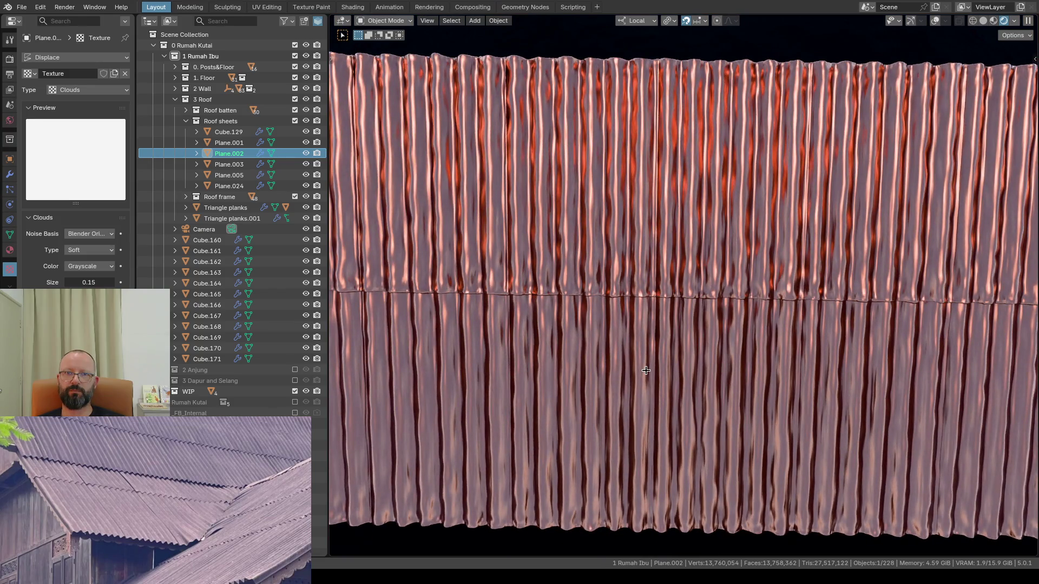
pyautogui.moveTo(645, 370); pyautogui.dragTo(715, 268, button='middle')
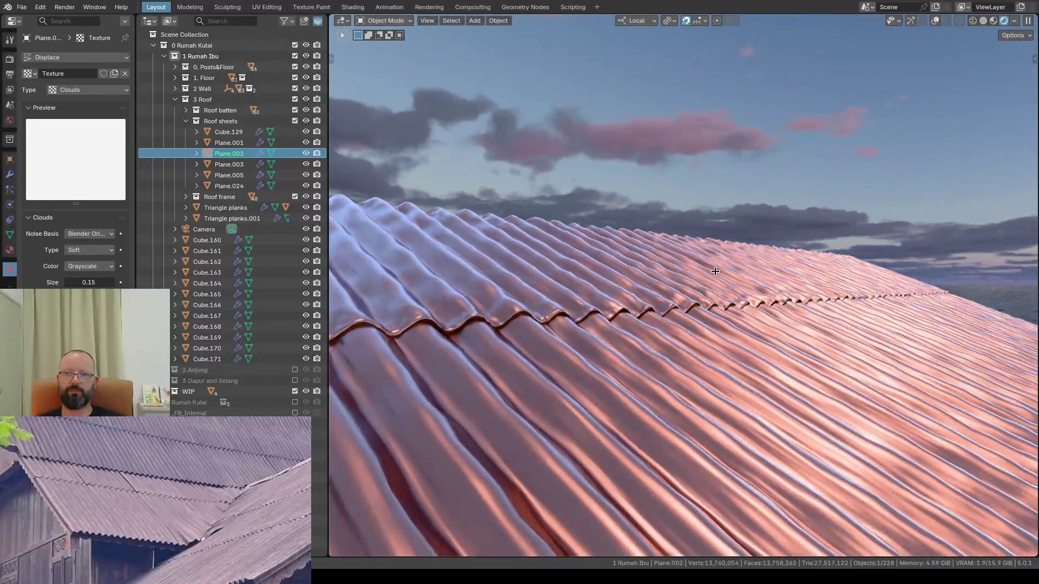
pyautogui.scroll(-2, 715, 270)
pyautogui.scroll(-2, 715, 270)
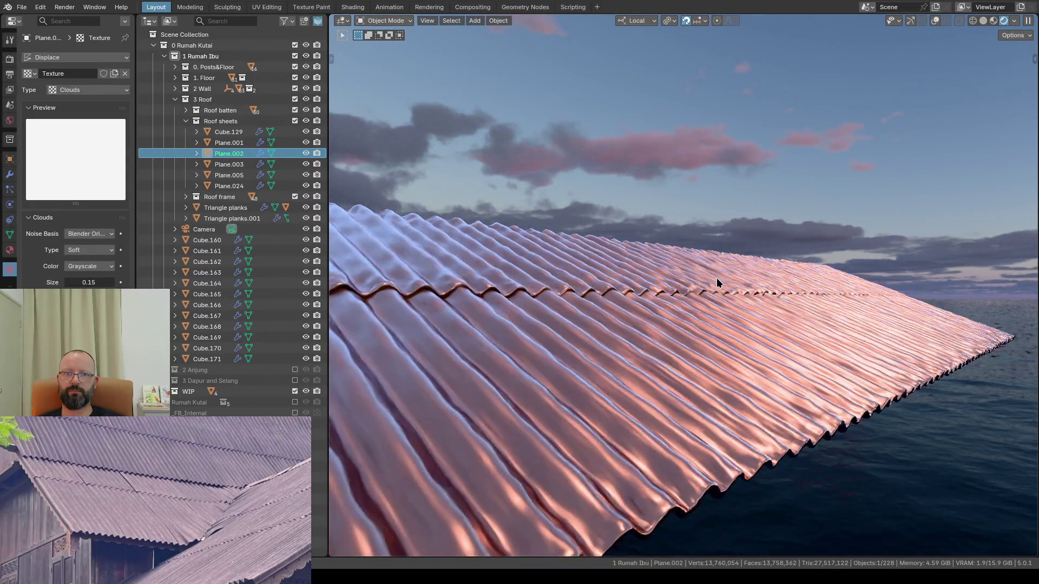
pyautogui.scroll(-2, 651, 294)
pyautogui.moveTo(652, 294); pyautogui.dragTo(632, 304, button='middle')
pyautogui.scroll(2, 632, 303)
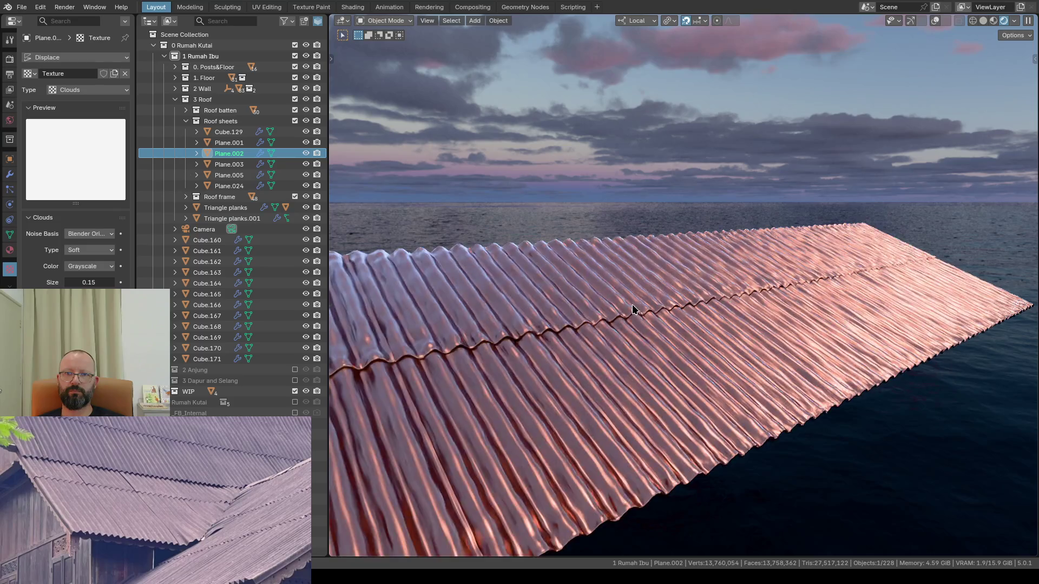
pyautogui.click(85, 281)
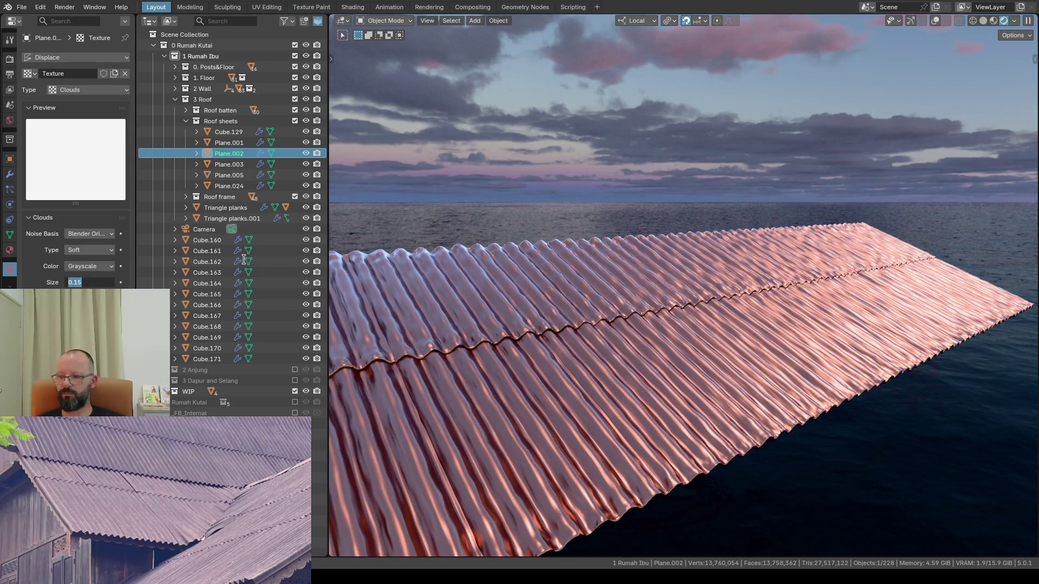
# Step: Set the Clouds size to 0.20, then lower it to 0.10 for tighter ripples
pyautogui.press('BackSpace')
pyautogui.write('0.2')
pyautogui.press('Return')
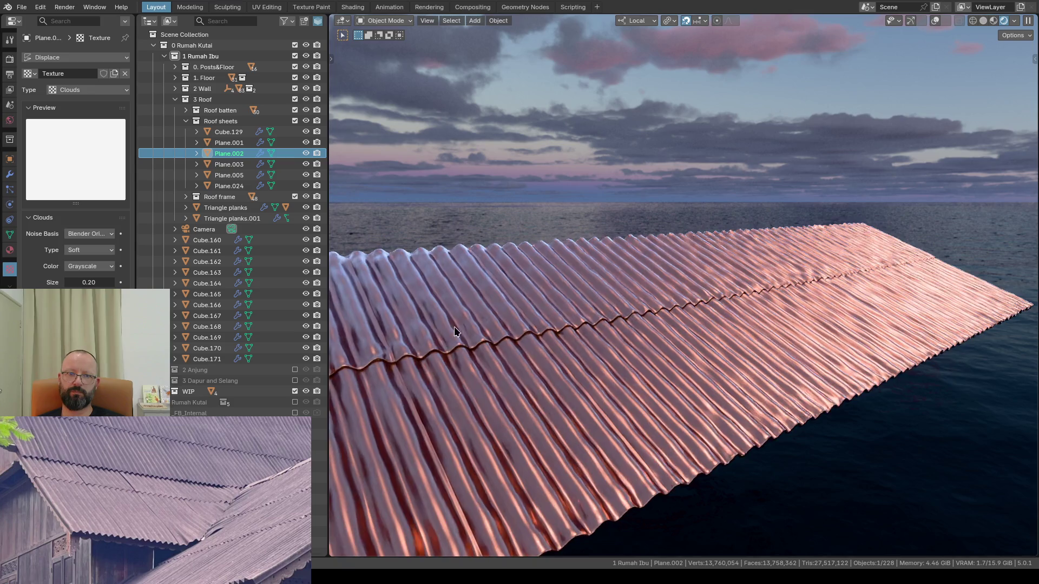
pyautogui.scroll(2, 605, 373)
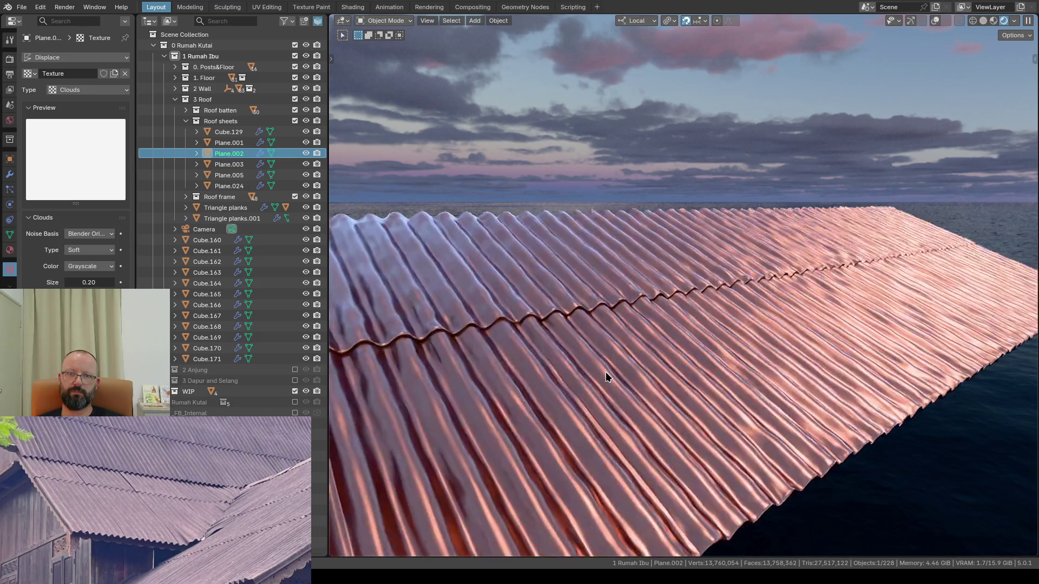
pyautogui.click(97, 282)
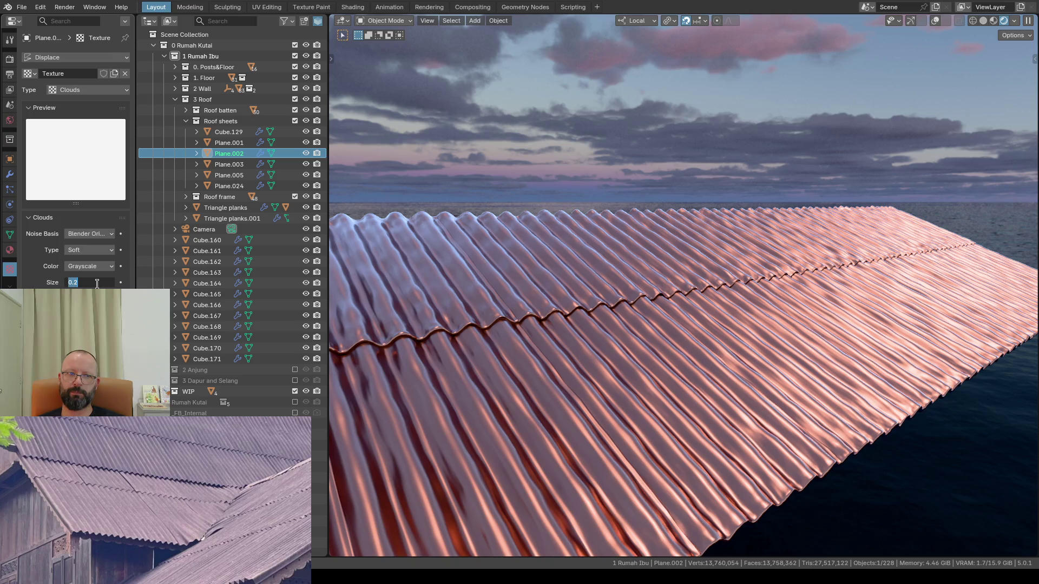
pyautogui.write('.1')
pyautogui.press('Return')
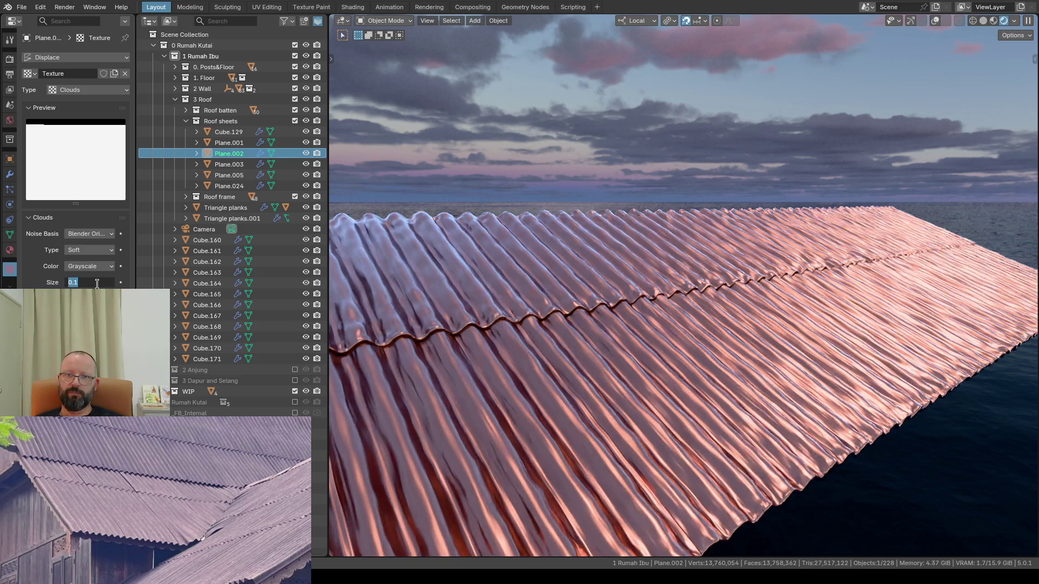
pyautogui.click(97, 284)
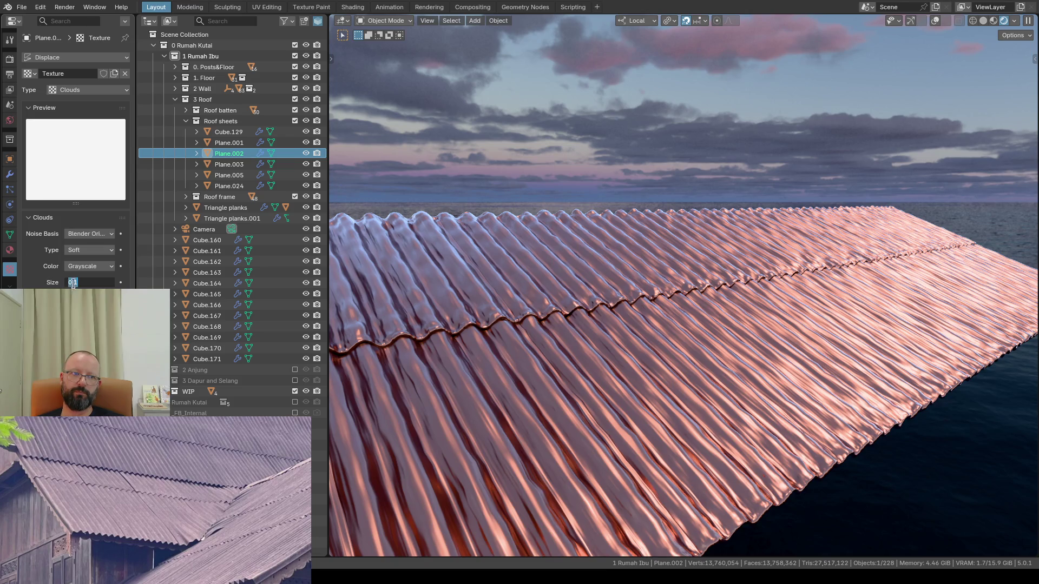
pyautogui.press('Return')
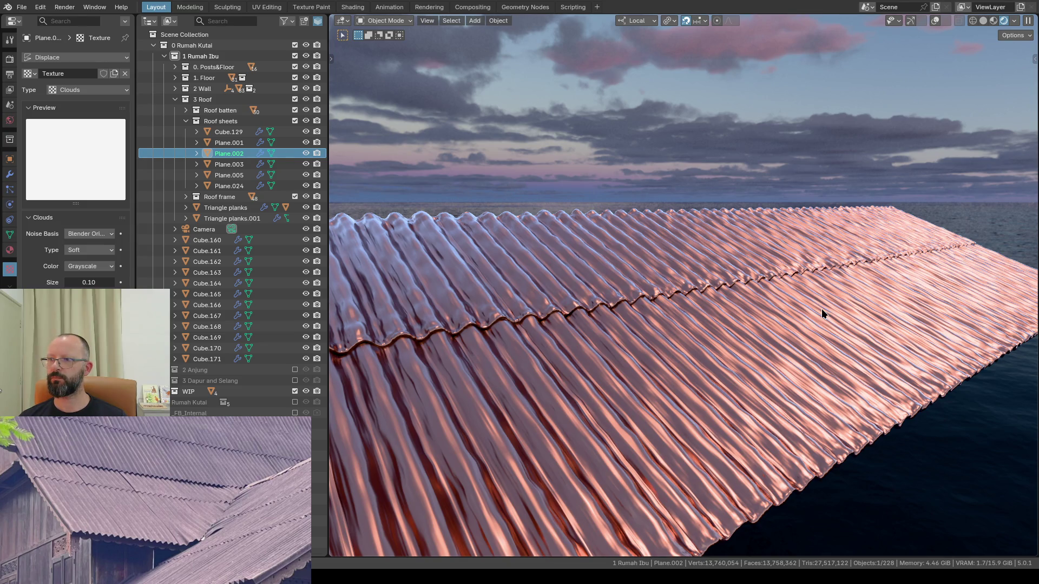
# Step: Raise the Clouds size to 0.25 and orbit low to check the broader ripples against the sky
pyautogui.moveTo(830, 302)
pyautogui.mouseDown(button='middle')
pyautogui.moveTo(783, 304)
pyautogui.moveTo(815, 267)
pyautogui.moveTo(587, 304)
pyautogui.mouseUp(button='middle')
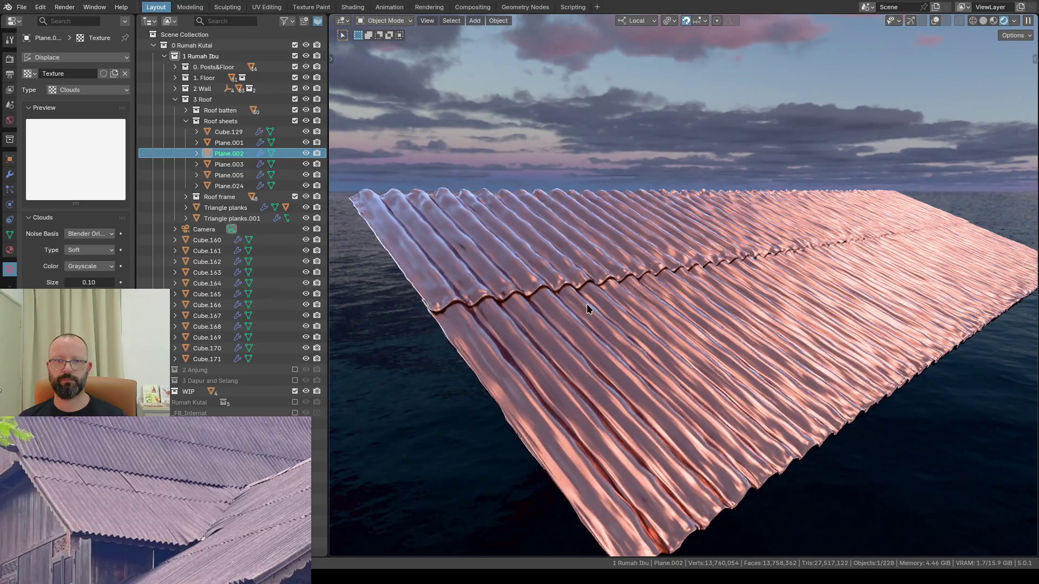
pyautogui.click(90, 281)
pyautogui.write('.2')
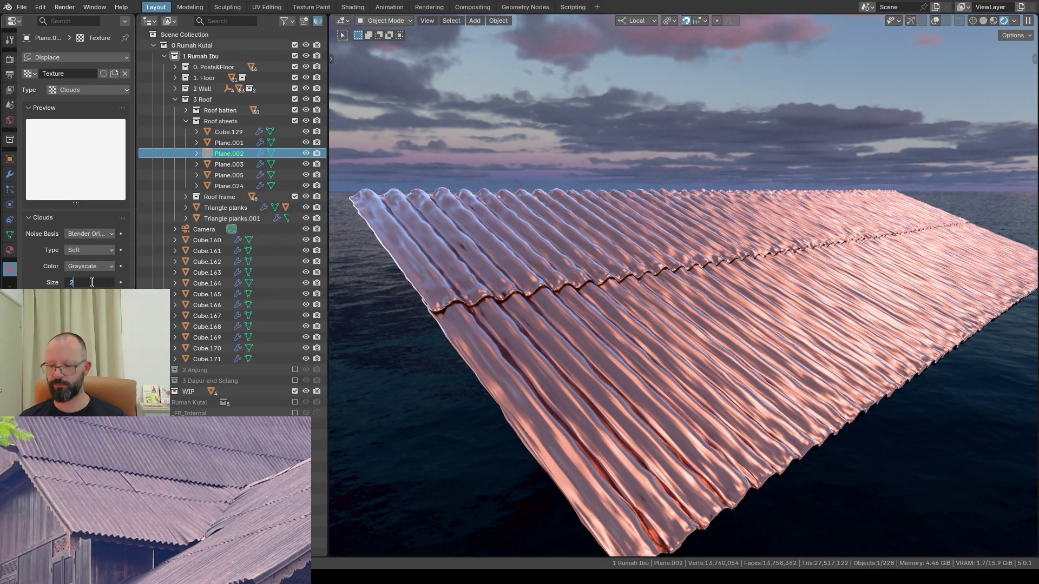
pyautogui.write('5')
pyautogui.press('Return')
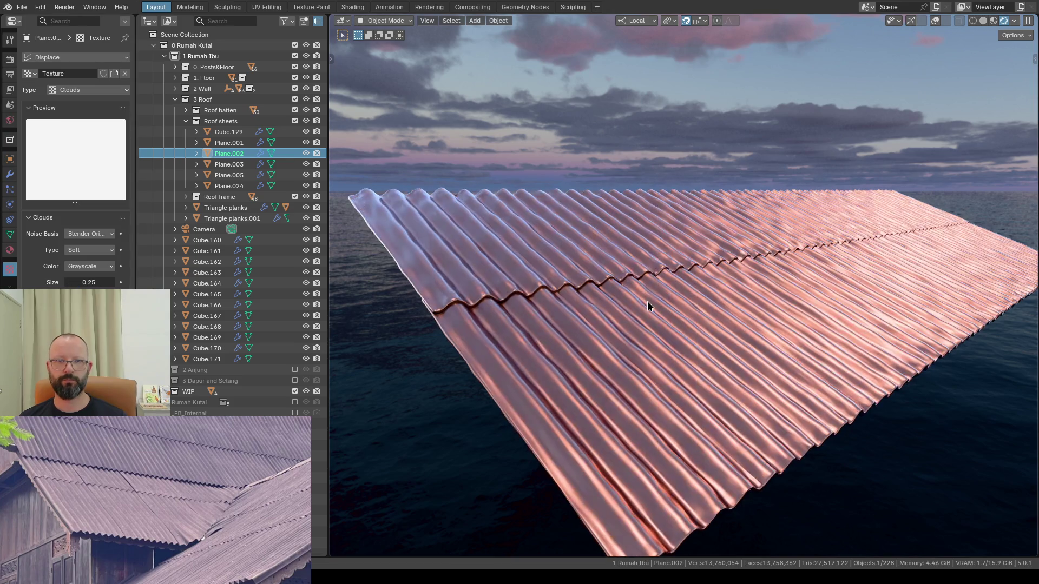
pyautogui.moveTo(689, 303); pyautogui.dragTo(623, 334, button='middle')
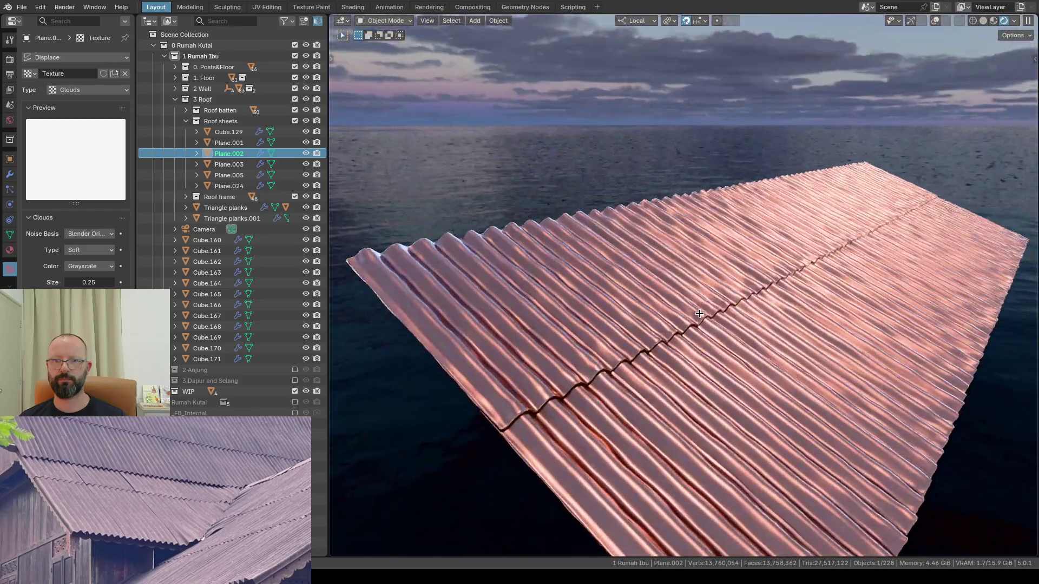
pyautogui.moveTo(624, 334); pyautogui.dragTo(689, 305, button='middle')
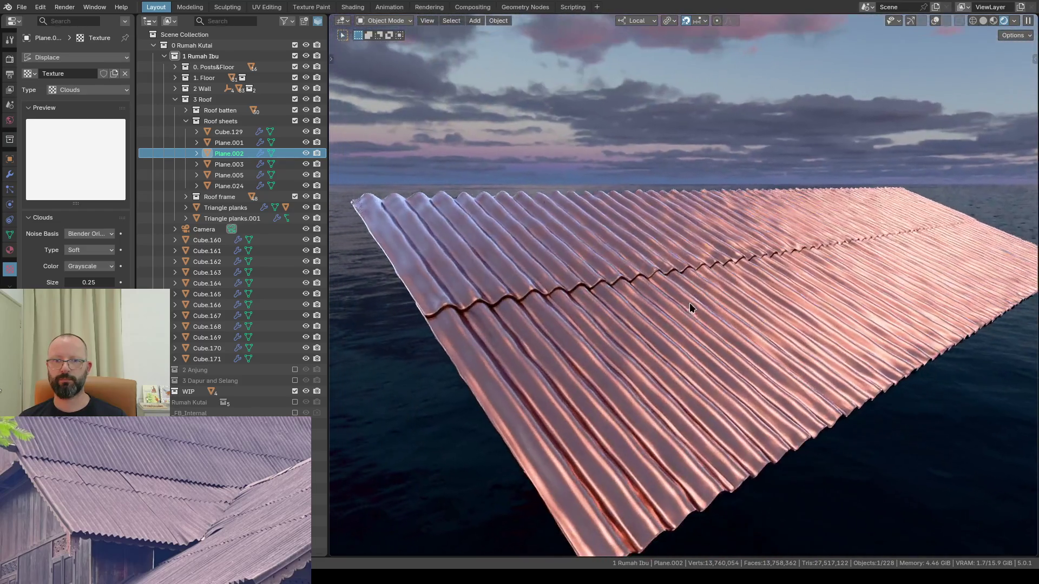
pyautogui.click(9, 174)
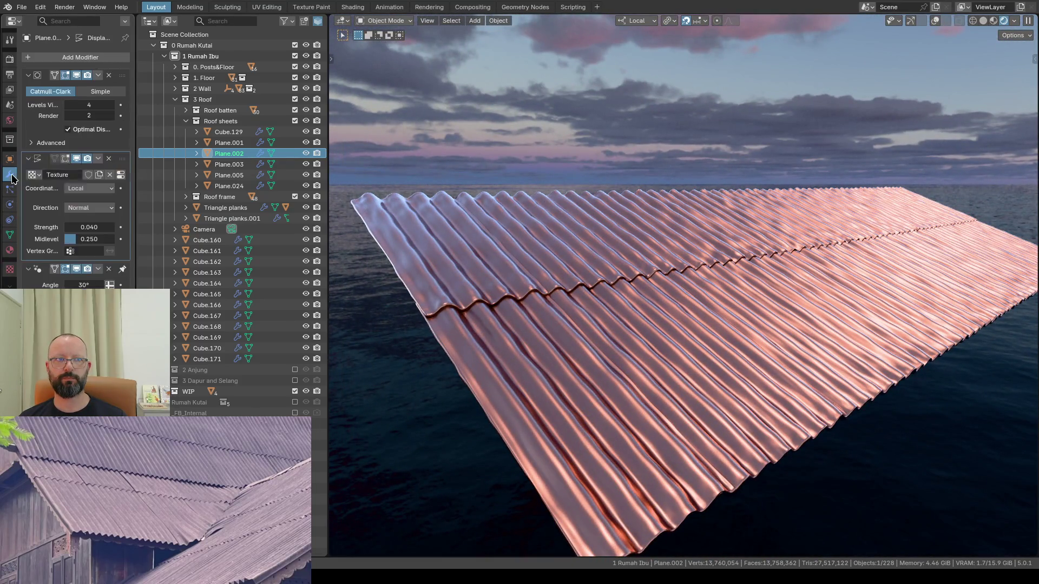
pyautogui.click(75, 159)
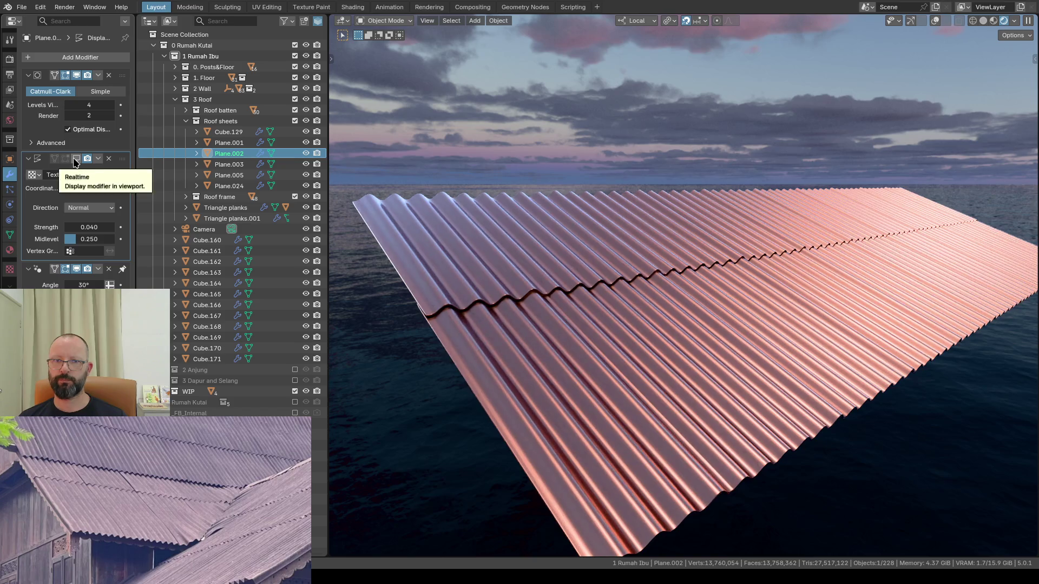
pyautogui.click(76, 158)
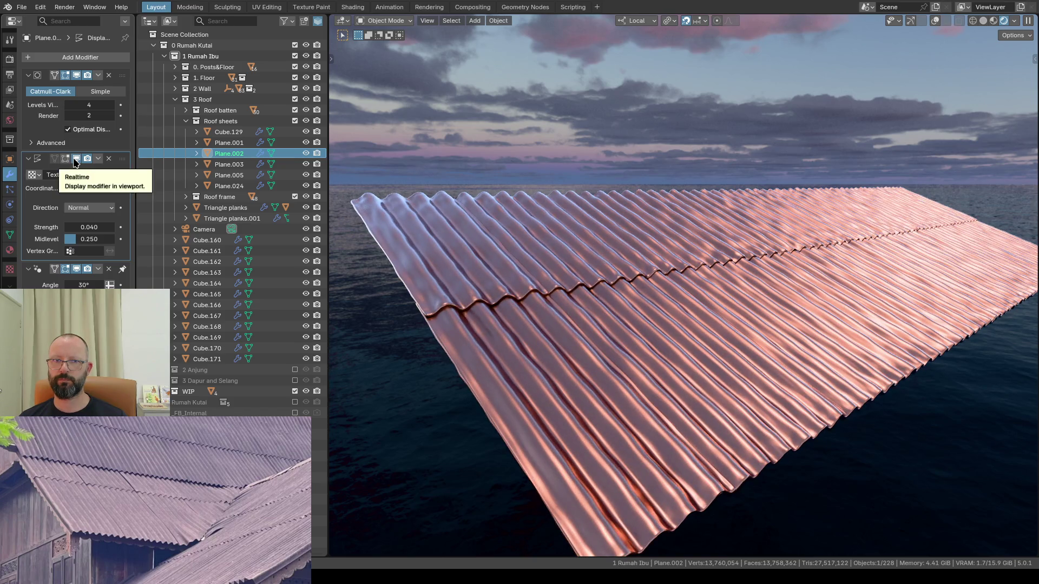
pyautogui.click(76, 159)
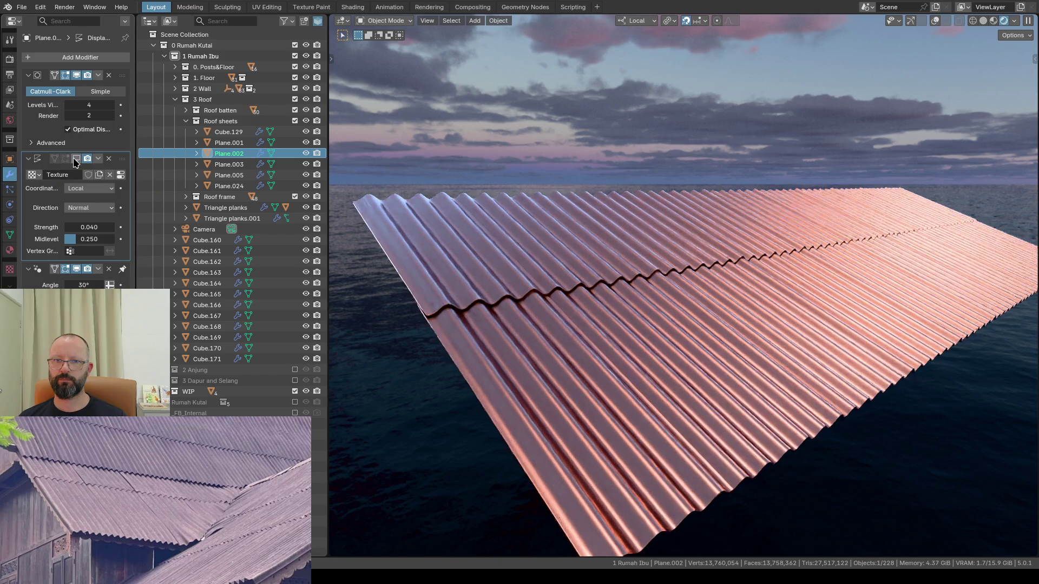
pyautogui.click(75, 158)
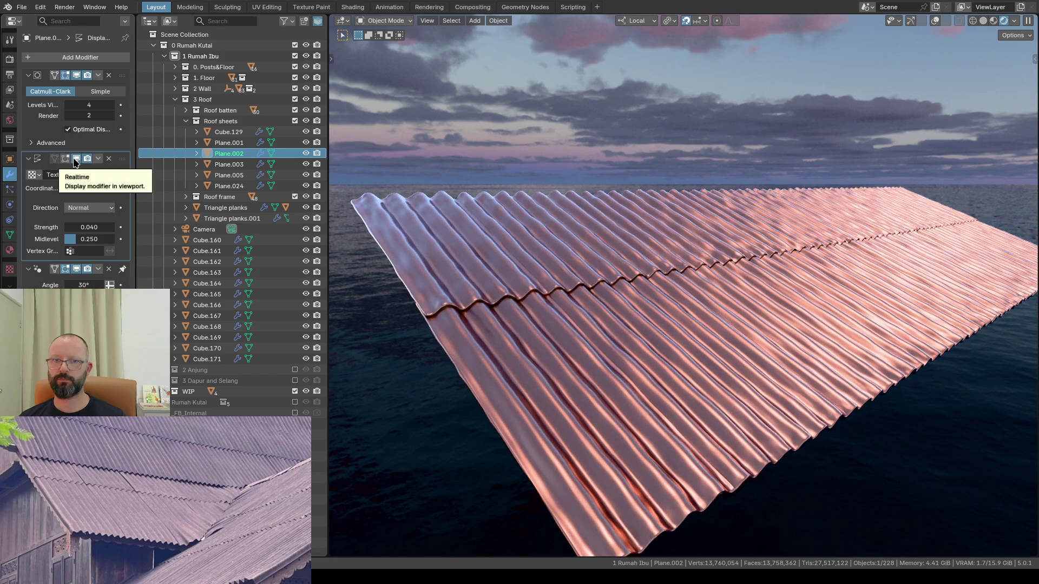
pyautogui.click(75, 158)
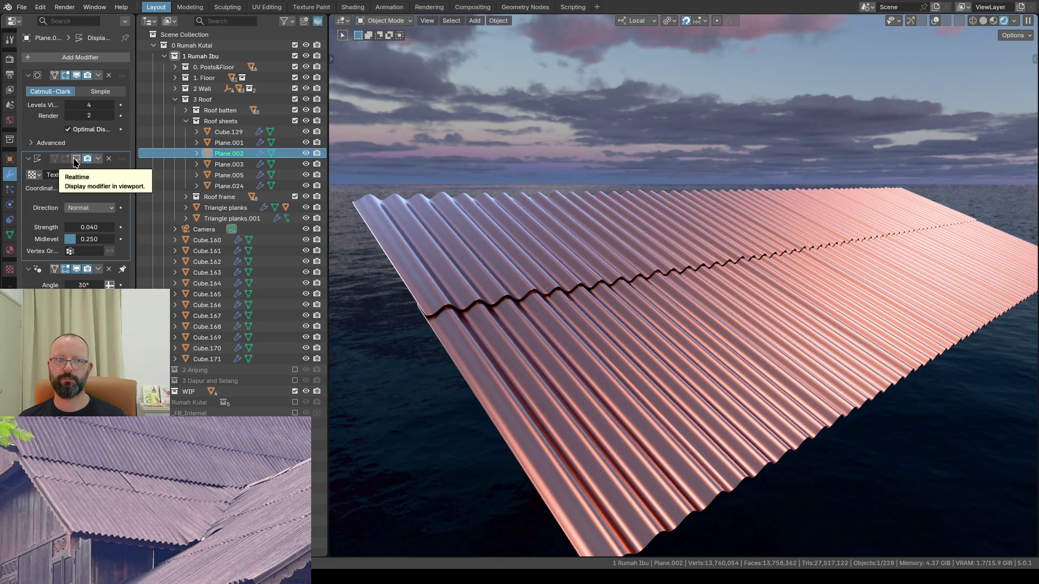
pyautogui.click(75, 158)
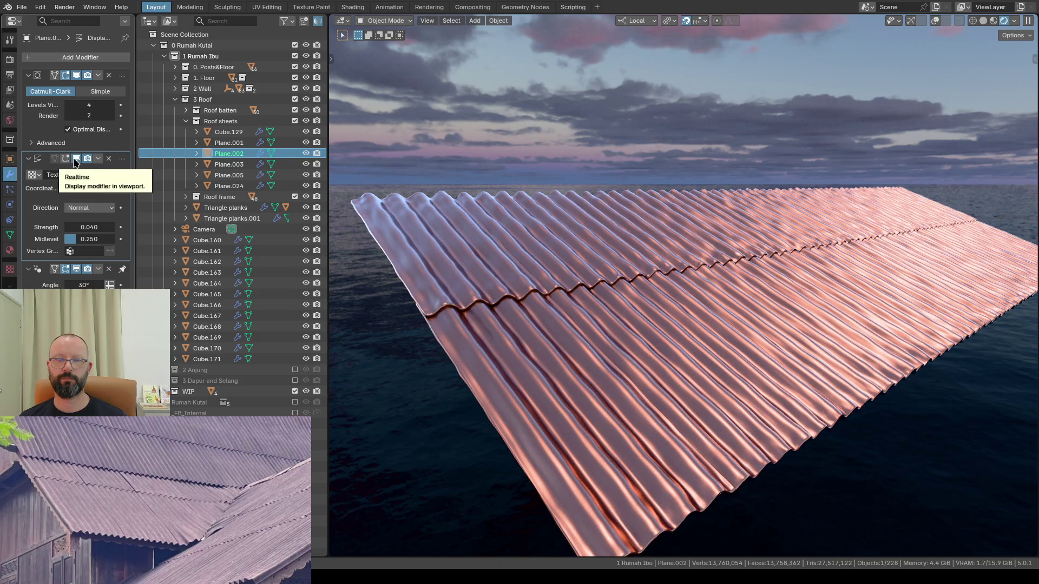
pyautogui.click(75, 159)
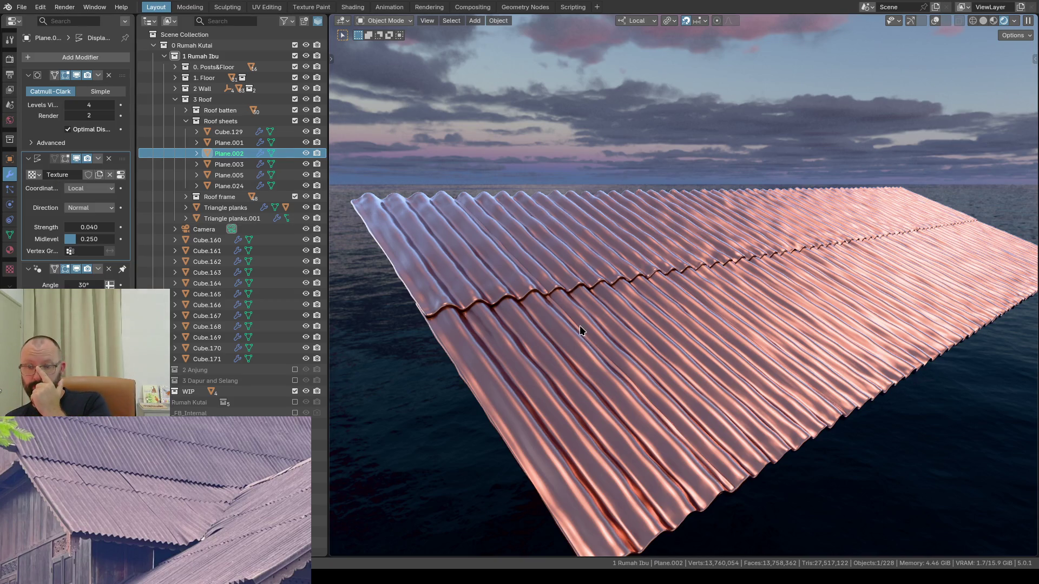
pyautogui.scroll(-3, 582, 331)
pyautogui.moveTo(619, 313)
pyautogui.mouseDown(button='middle')
pyautogui.moveTo(571, 375)
pyautogui.moveTo(593, 354)
pyautogui.mouseUp(button='middle')
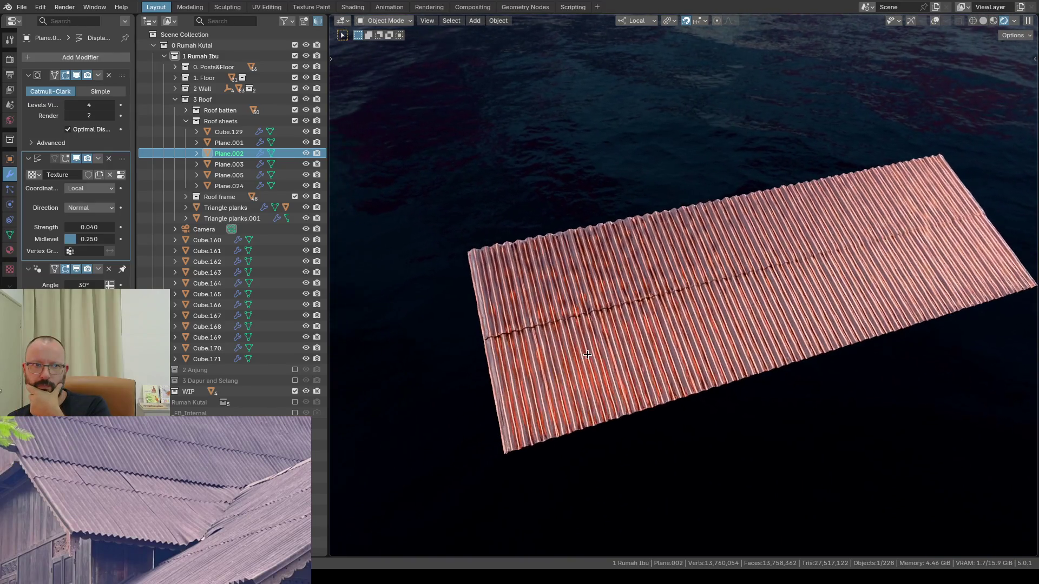
pyautogui.moveTo(593, 355)
pyautogui.mouseDown(button='middle')
pyautogui.moveTo(582, 361)
pyautogui.moveTo(603, 296)
pyautogui.moveTo(625, 300)
pyautogui.moveTo(607, 284)
pyautogui.mouseUp(button='middle')
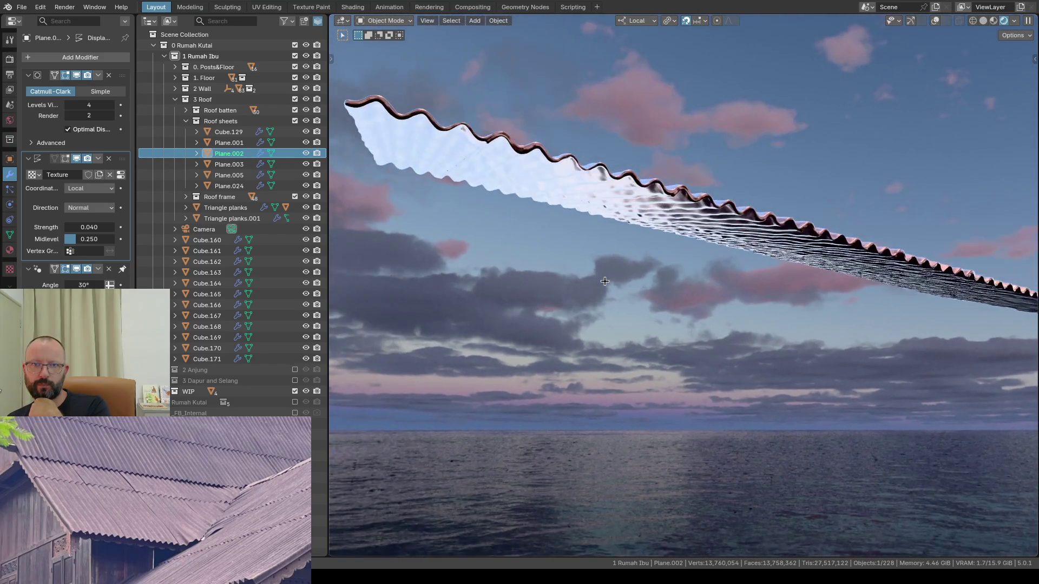
pyautogui.scroll(3, 499, 153)
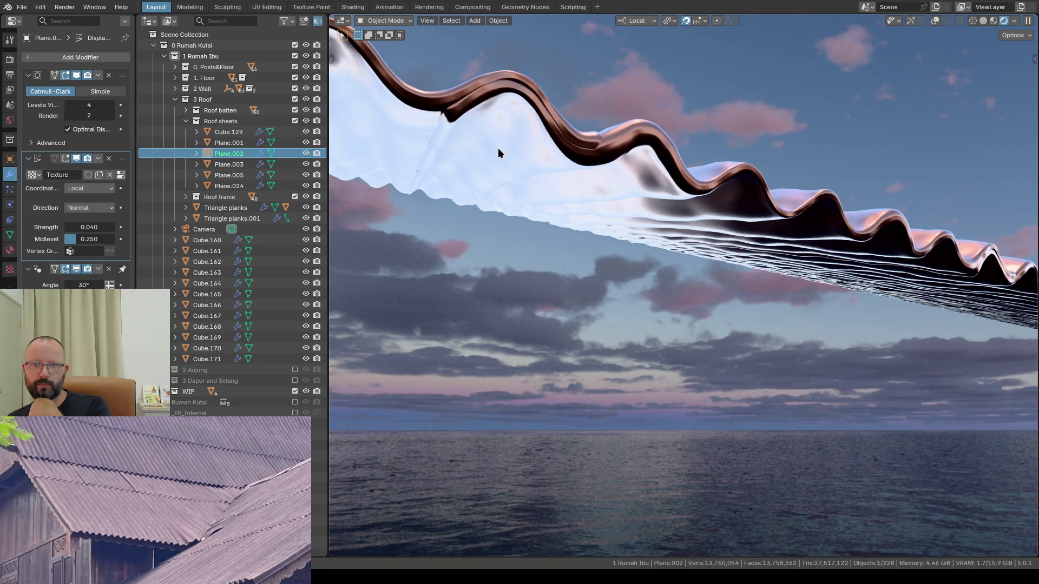
# Step: Set the Displace modifier midlevel to 0.2, then raise it to 0.3
pyautogui.click(86, 239)
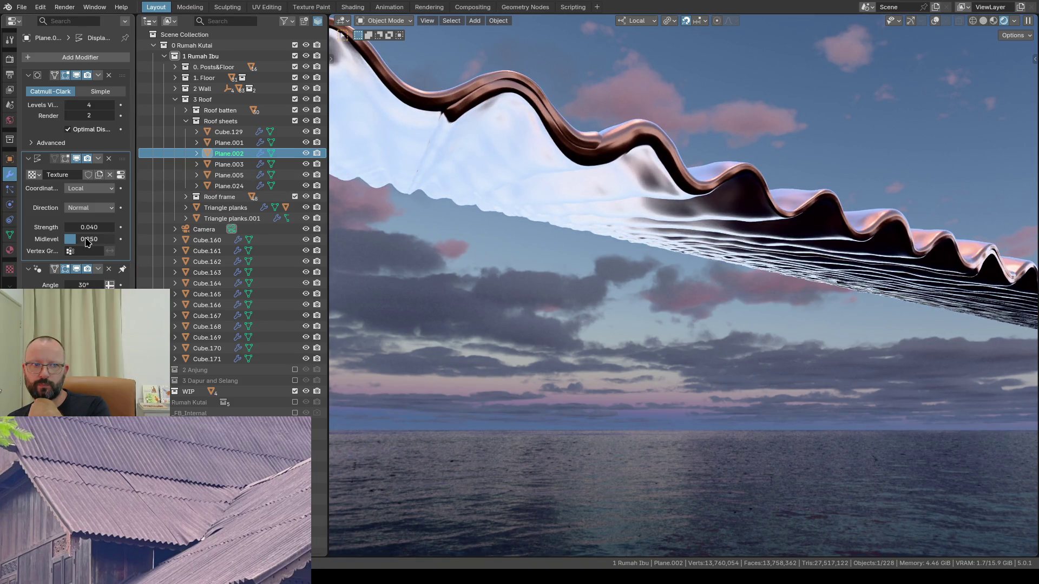
pyautogui.write('.2')
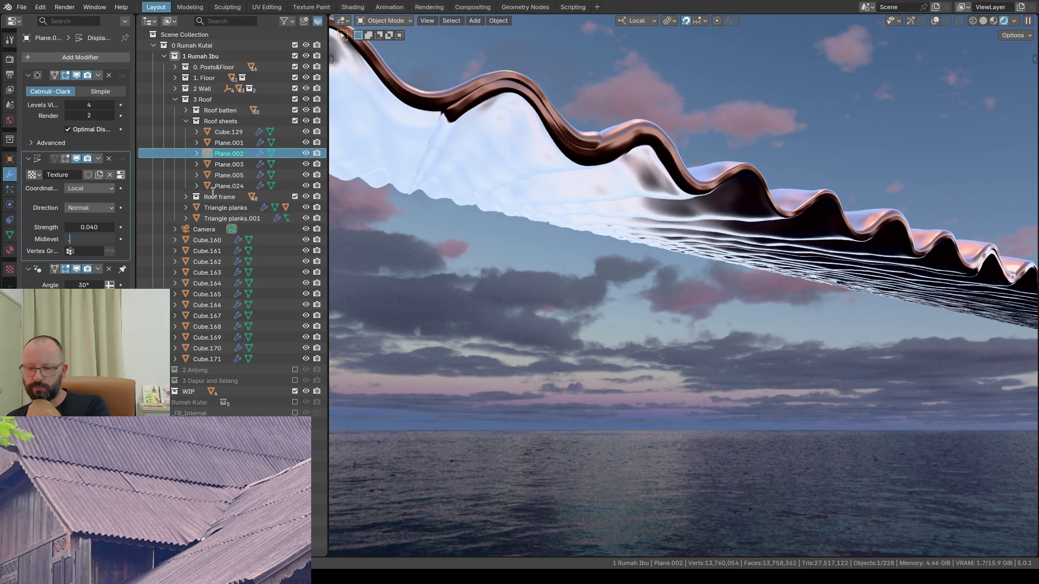
pyautogui.press('Return')
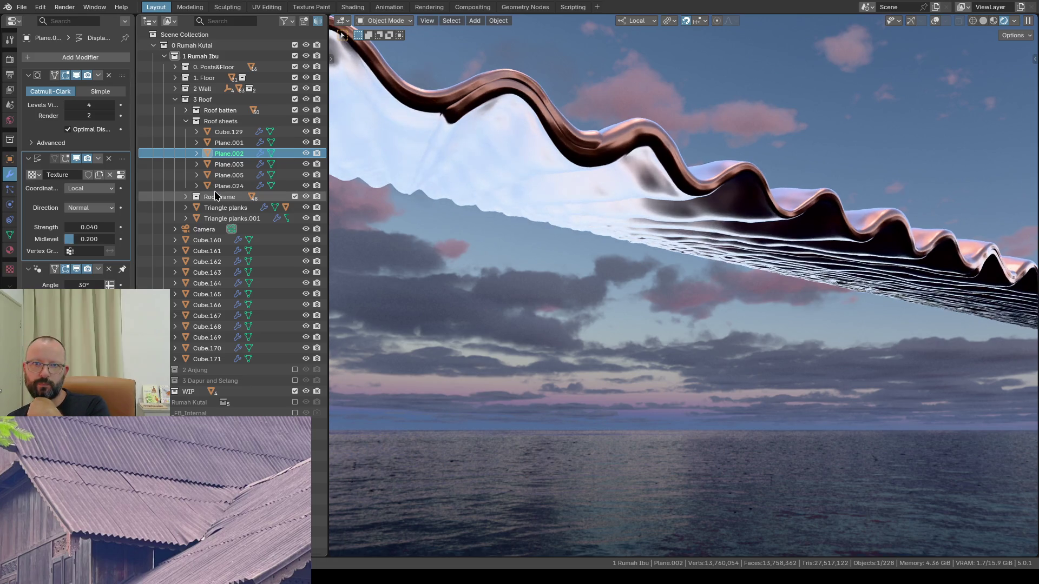
pyautogui.click(87, 238)
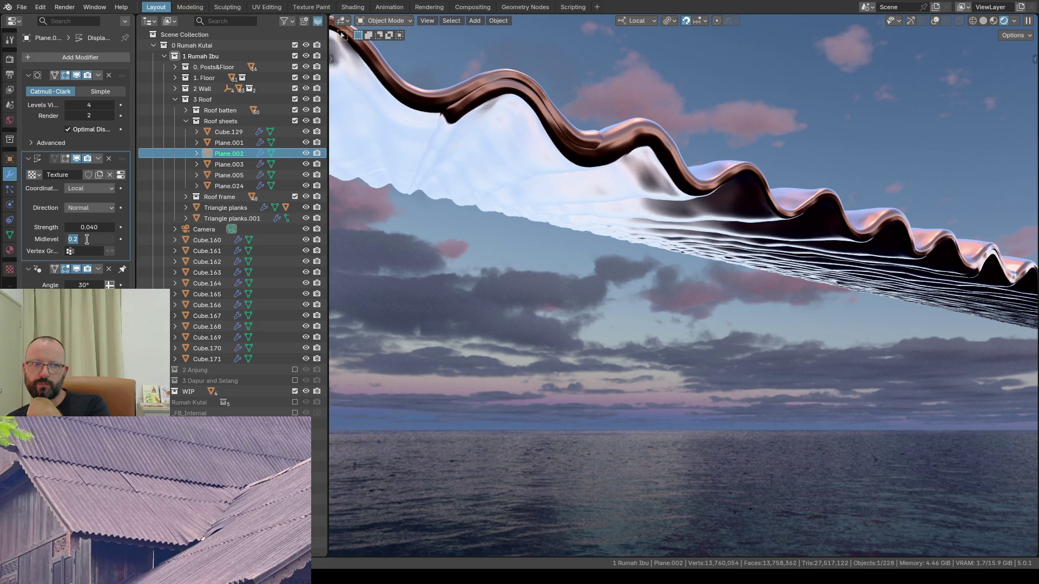
pyautogui.write('1')
pyautogui.press('Return')
pyautogui.click(86, 239)
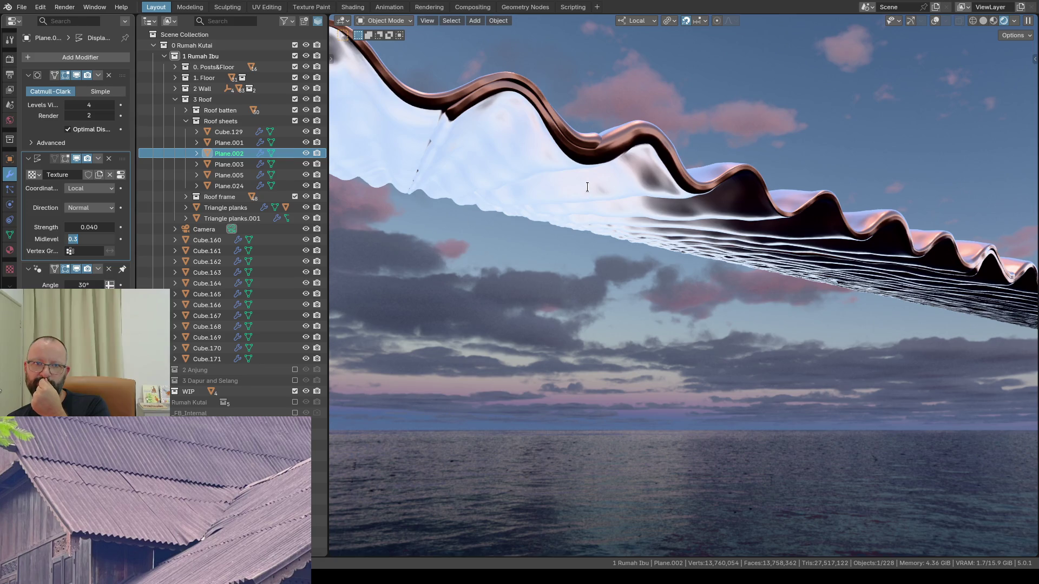
pyautogui.press('Return')
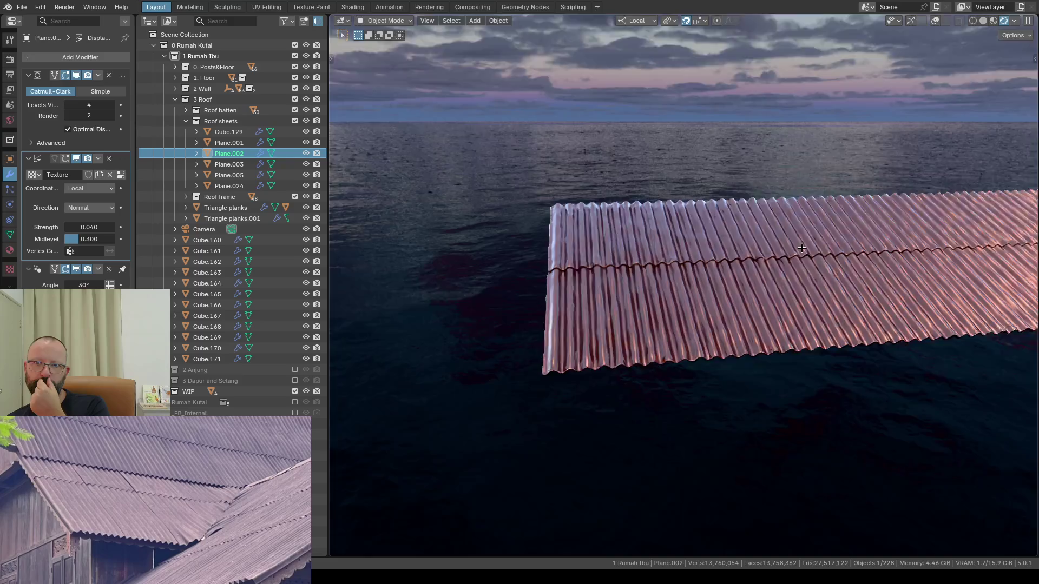
pyautogui.moveTo(832, 190); pyautogui.dragTo(832, 194, button='middle')
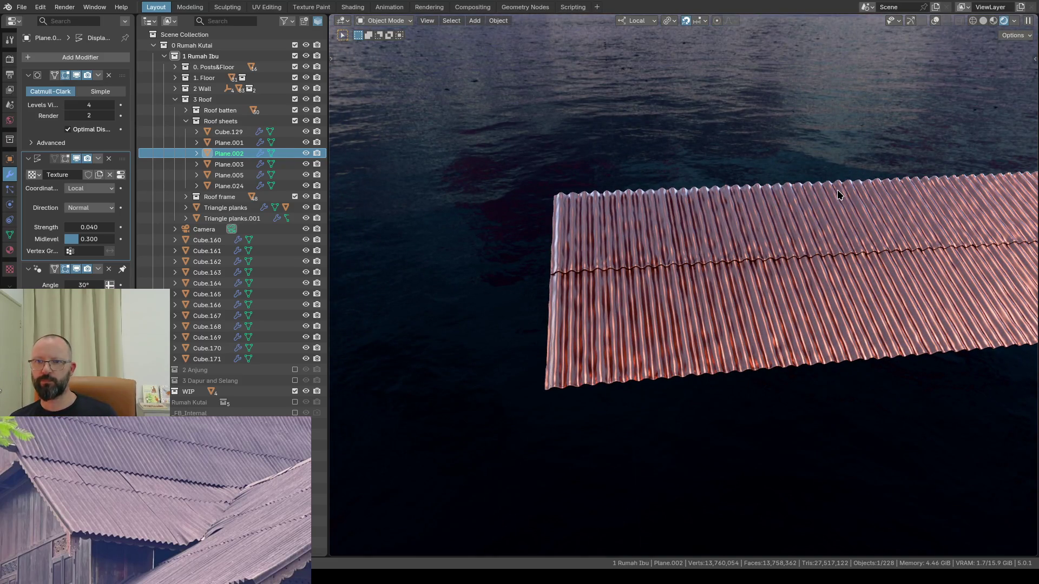
pyautogui.moveTo(824, 202); pyautogui.dragTo(813, 224, button='middle')
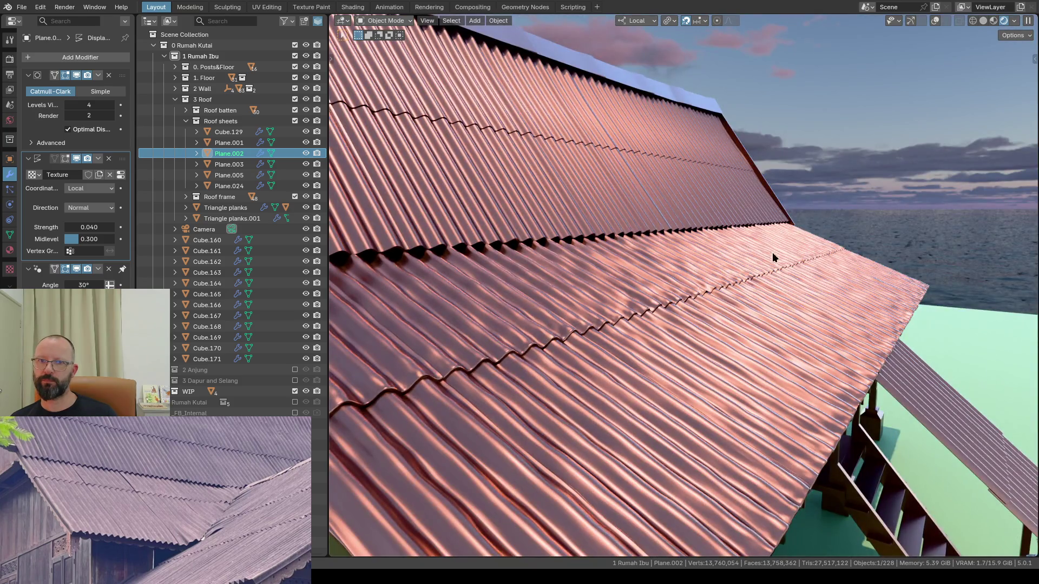
pyautogui.scroll(-4, 733, 260)
pyautogui.moveTo(733, 261)
pyautogui.mouseDown(button='middle')
pyautogui.moveTo(654, 268)
pyautogui.moveTo(752, 266)
pyautogui.moveTo(784, 242)
pyautogui.moveTo(767, 234)
pyautogui.mouseUp(button='middle')
pyautogui.scroll(4, 705, 271)
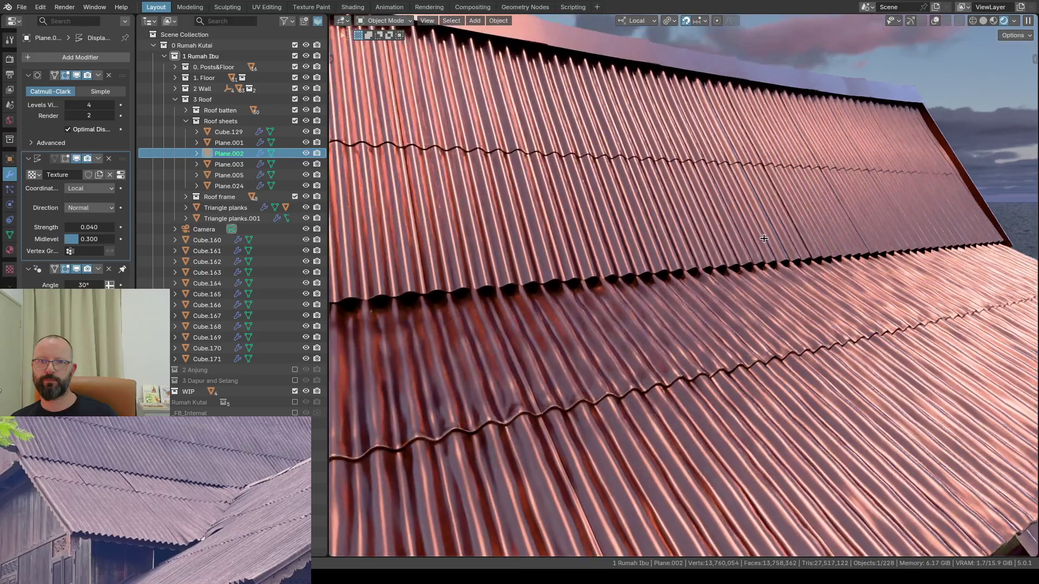
pyautogui.scroll(2, 783, 330)
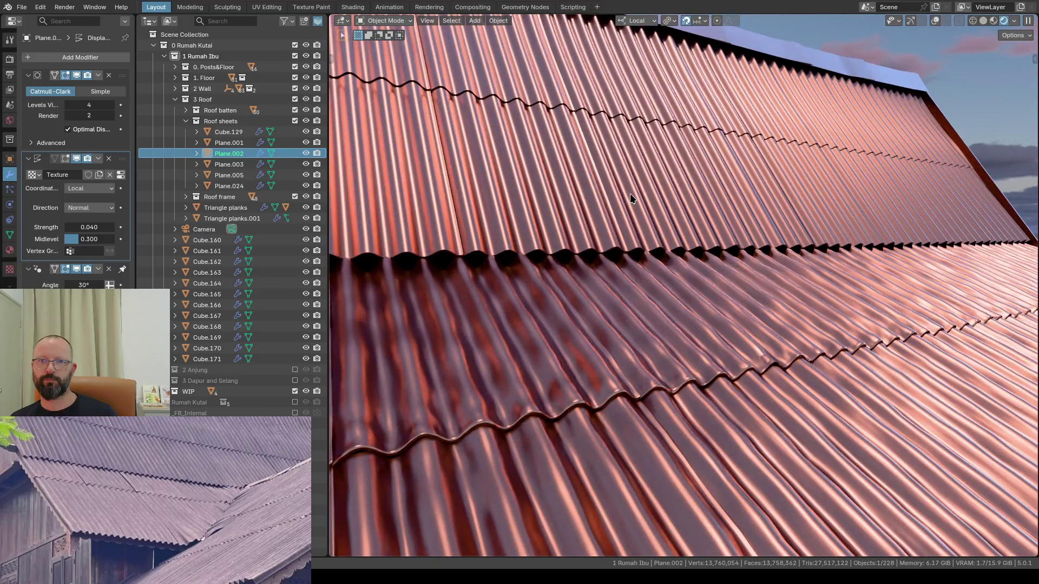
pyautogui.scroll(-2, 600, 325)
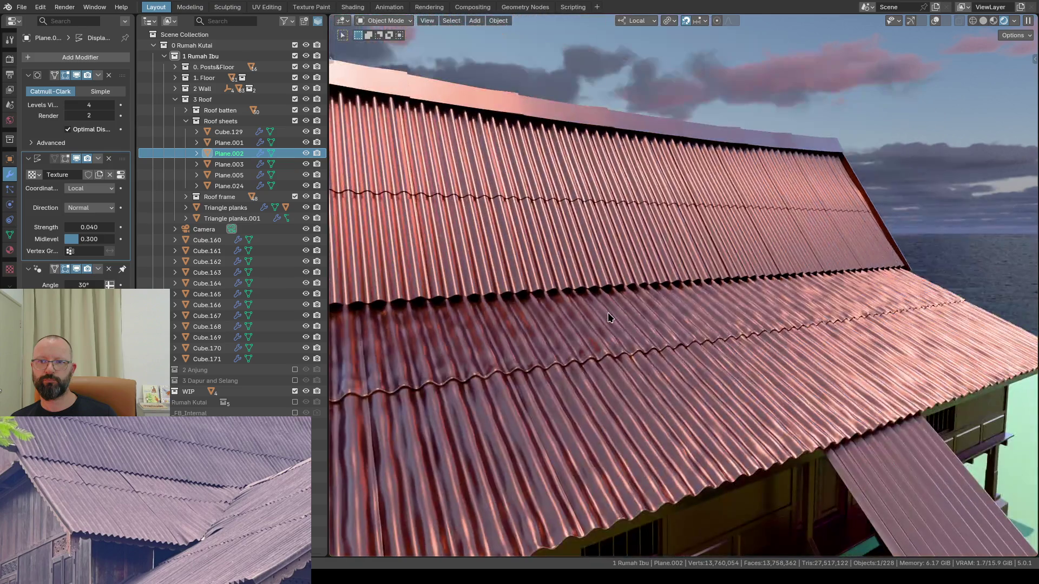
pyautogui.moveTo(609, 315)
pyautogui.mouseDown(button='middle')
pyautogui.moveTo(689, 331)
pyautogui.moveTo(706, 307)
pyautogui.moveTo(688, 293)
pyautogui.moveTo(659, 345)
pyautogui.moveTo(670, 361)
pyautogui.moveTo(675, 338)
pyautogui.mouseUp(button='middle')
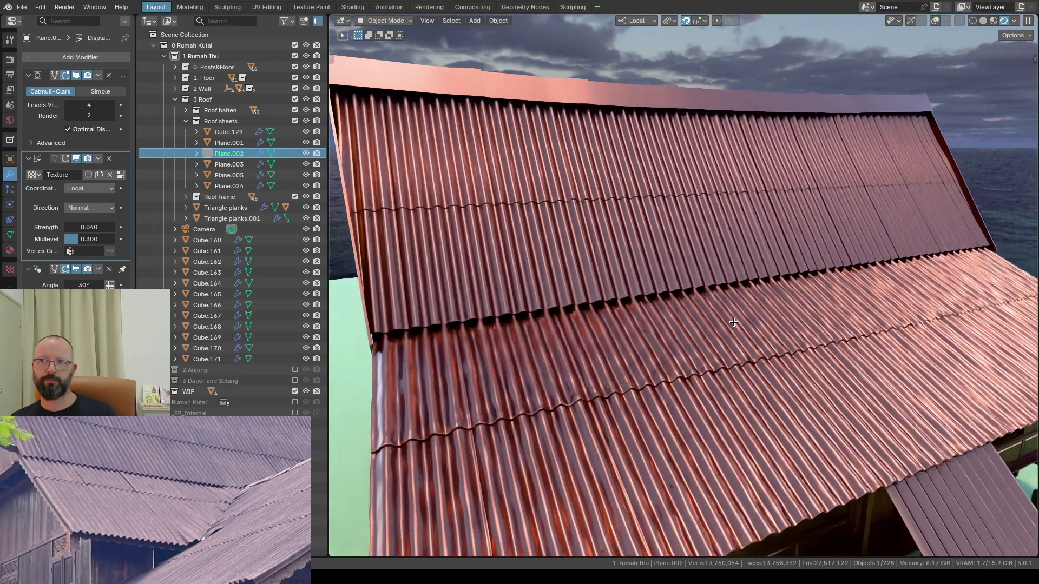
pyautogui.moveTo(772, 332); pyautogui.dragTo(732, 323, button='middle')
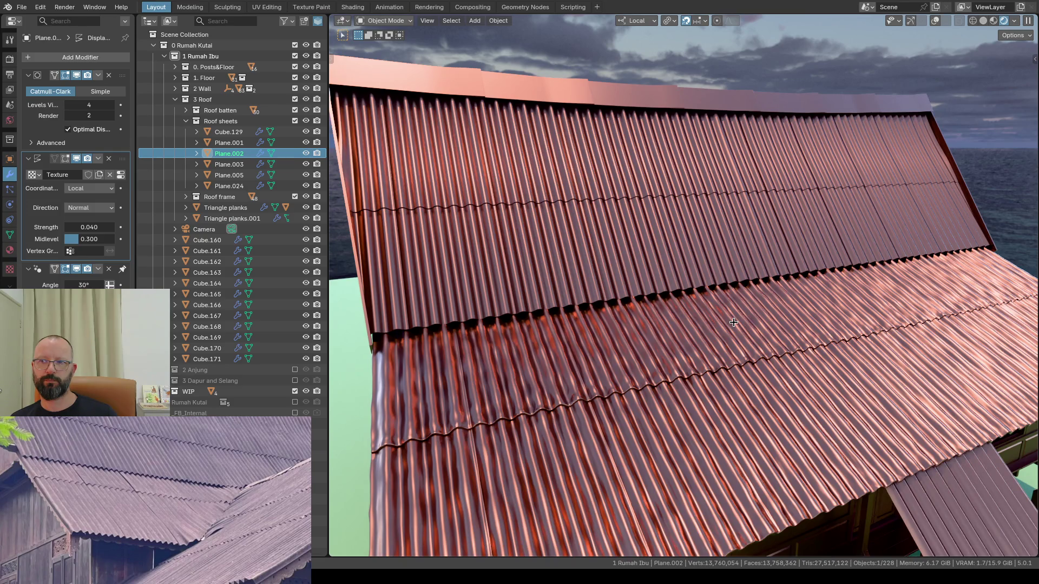
pyautogui.moveTo(733, 322)
pyautogui.mouseDown(button='middle')
pyautogui.moveTo(742, 326)
pyautogui.moveTo(727, 310)
pyautogui.mouseUp(button='middle')
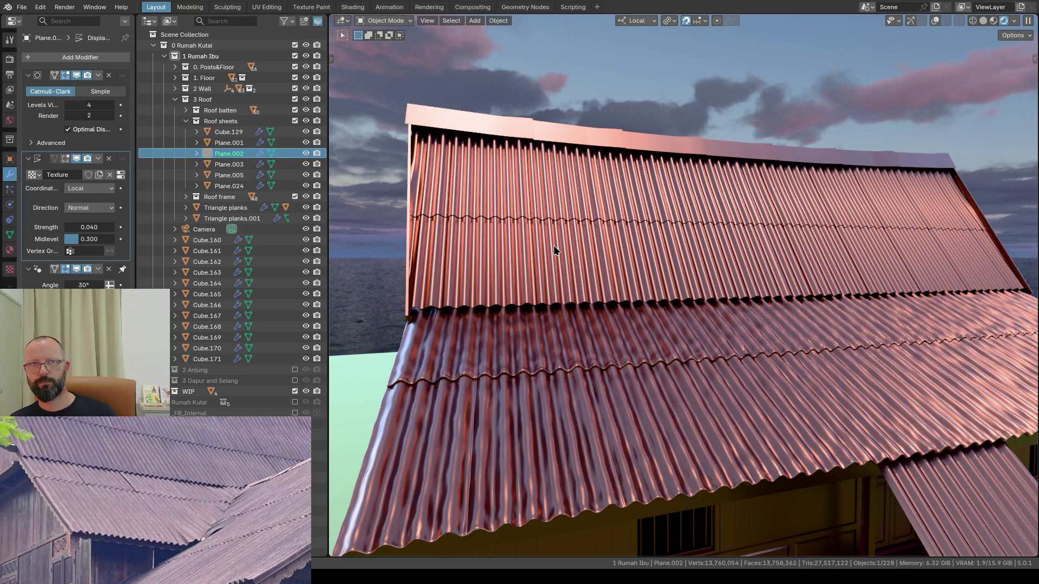
# Step: Copy Plane.002's modifiers onto Plane.003 via Ctrl+L and view the roof from above
pyautogui.keyDown('shift'); pyautogui.click(555, 259); pyautogui.keyUp('shift')
pyautogui.keyDown('shift'); pyautogui.click(575, 393); pyautogui.keyUp('shift')
pyautogui.hotkey('ctrl', 'l')
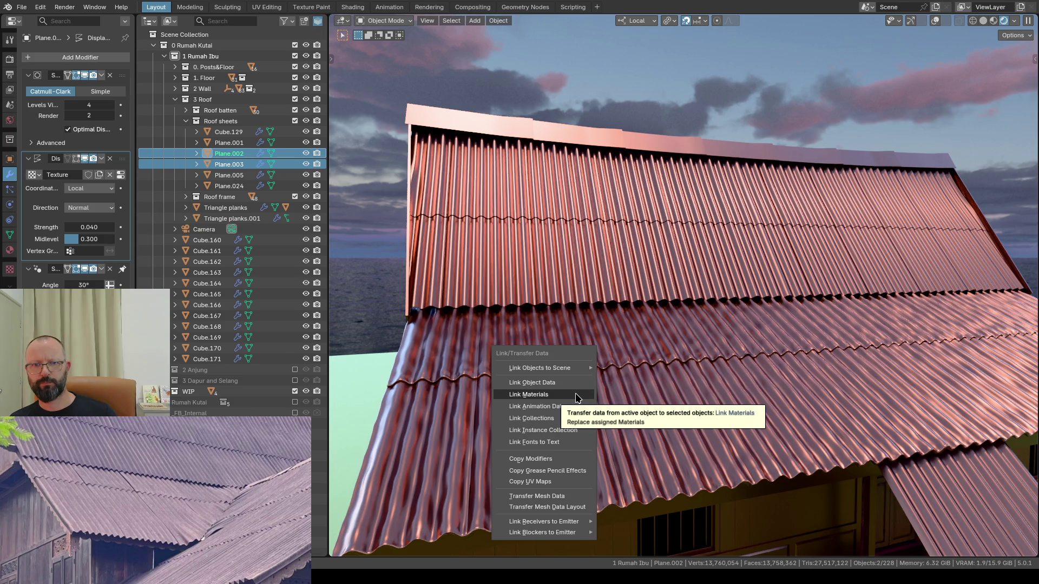
pyautogui.click(536, 459)
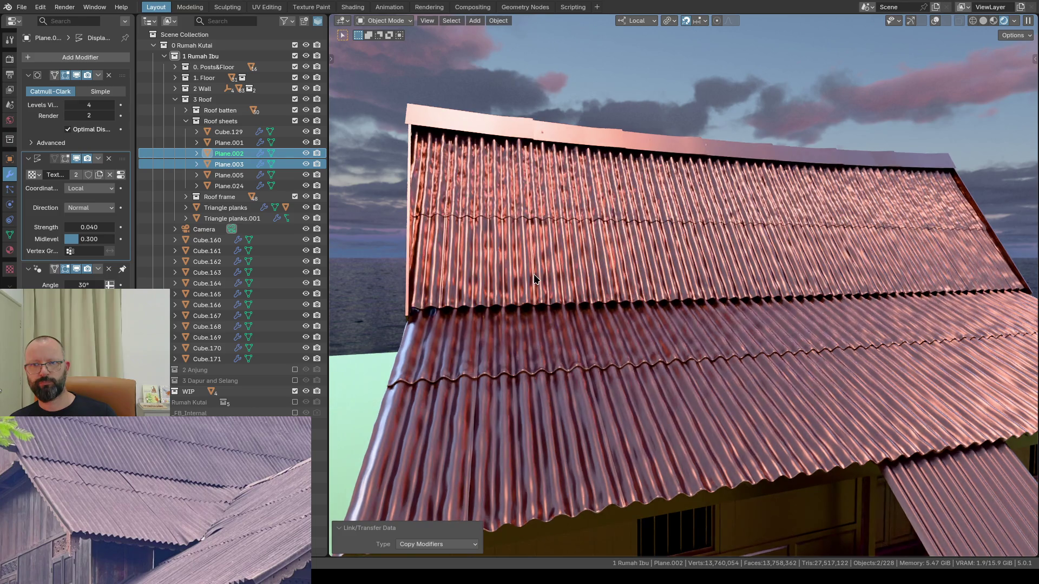
pyautogui.moveTo(533, 273)
pyautogui.mouseDown(button='middle')
pyautogui.moveTo(513, 335)
pyautogui.moveTo(566, 283)
pyautogui.moveTo(557, 275)
pyautogui.mouseUp(button='middle')
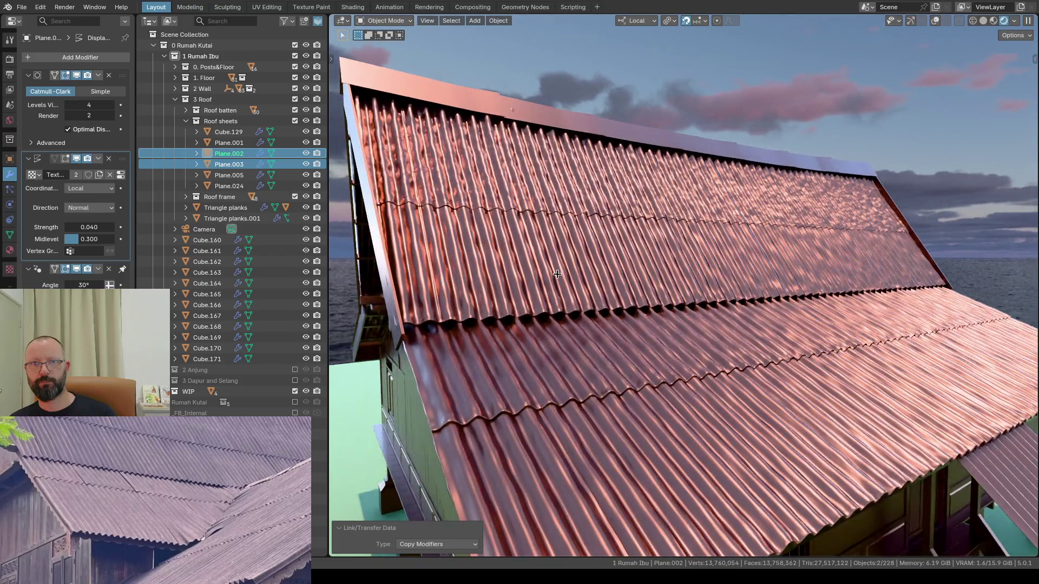
pyautogui.click(90, 188)
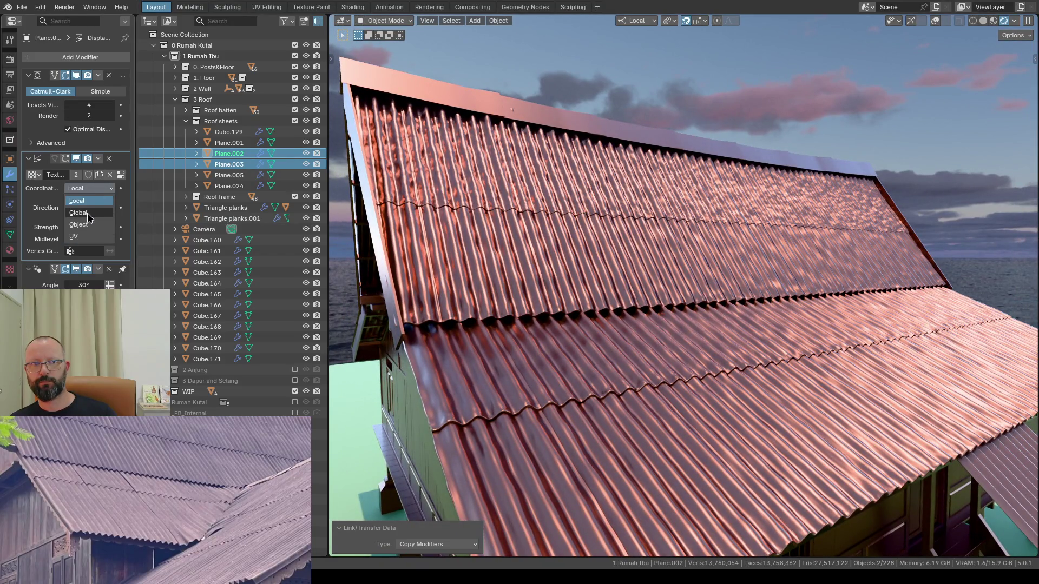
pyautogui.click(79, 212)
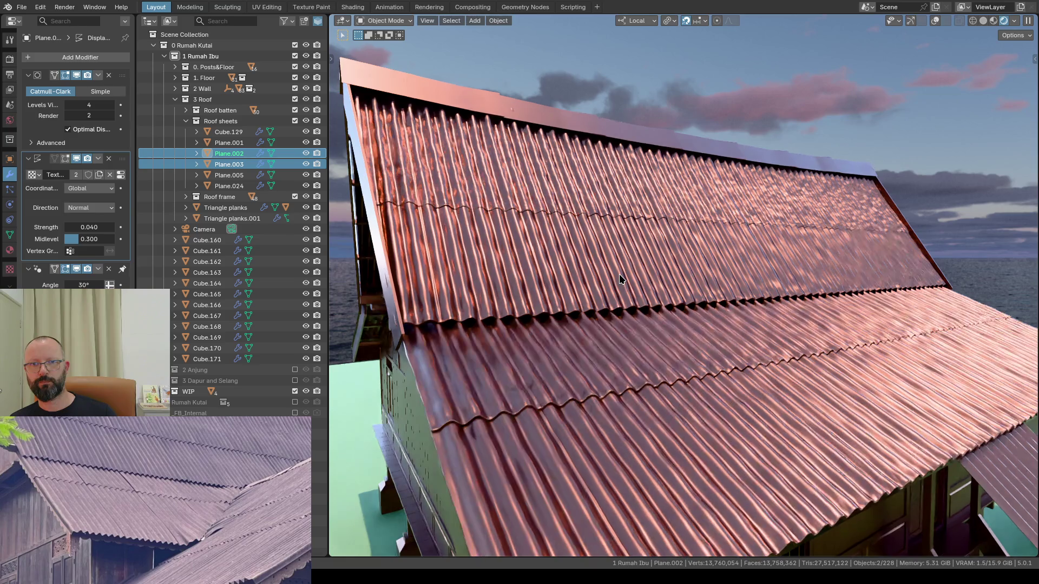
pyautogui.click(584, 371)
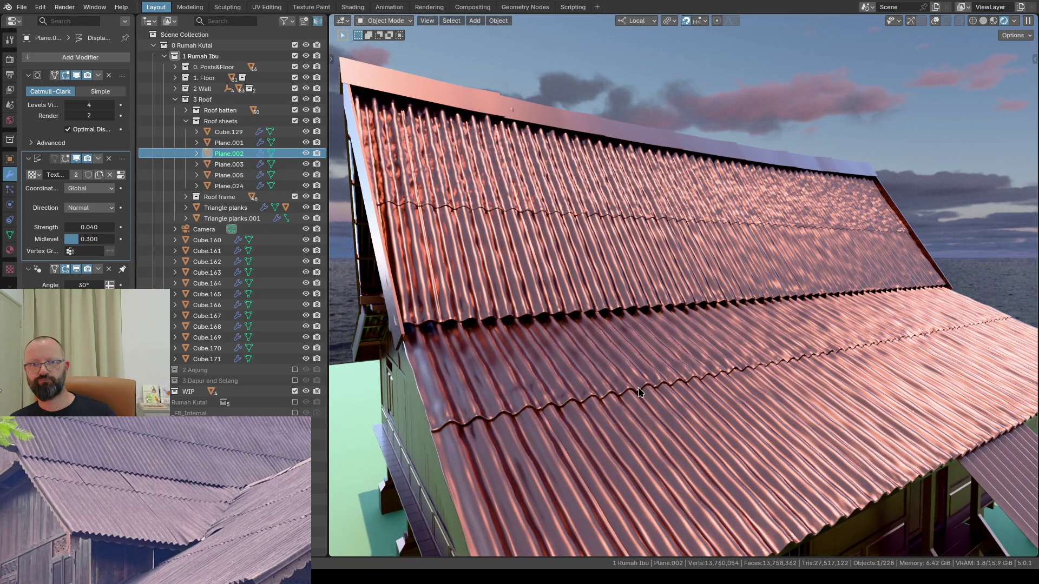
pyautogui.click(494, 233)
pyautogui.click(105, 194)
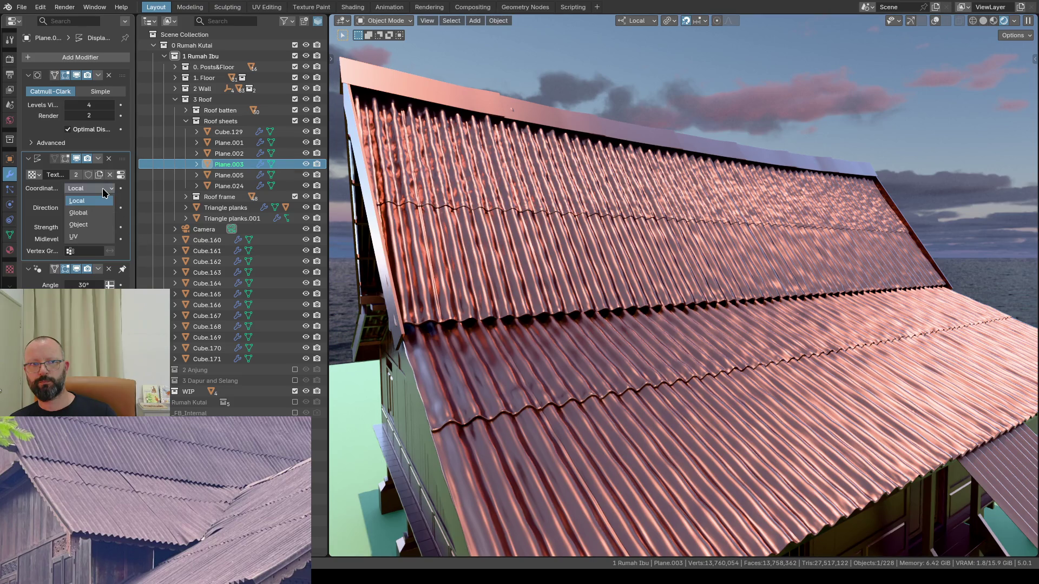
pyautogui.click(82, 213)
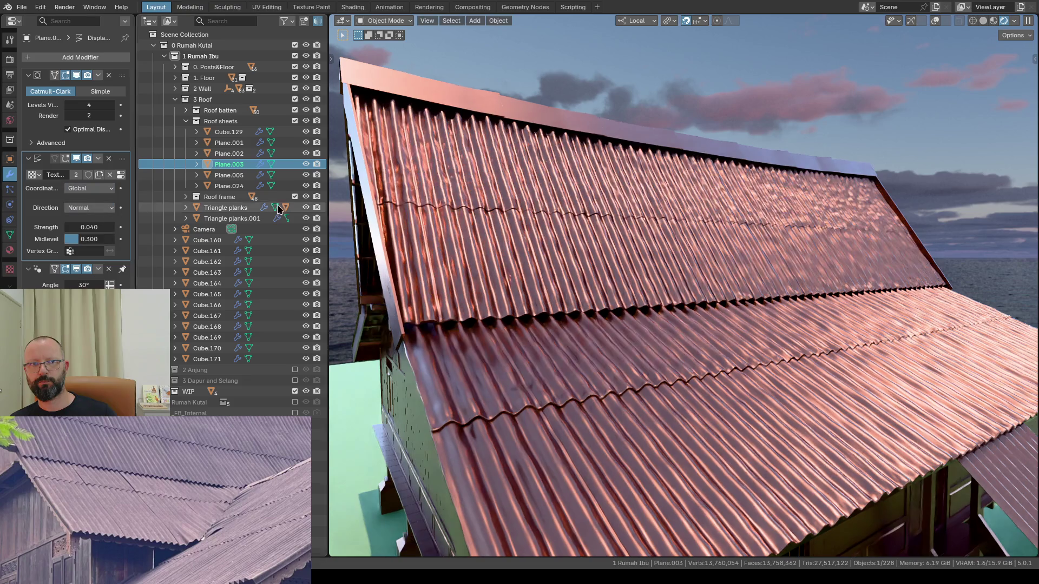
pyautogui.click(644, 377)
pyautogui.click(580, 244)
pyautogui.scroll(-8, 581, 241)
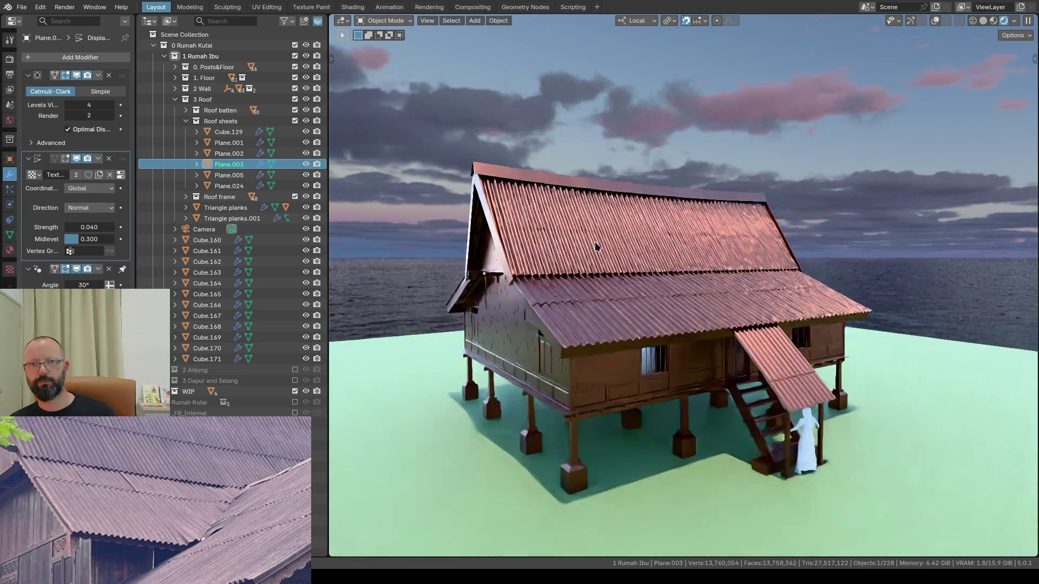
pyautogui.moveTo(595, 241)
pyautogui.mouseDown(button='middle')
pyautogui.moveTo(565, 277)
pyautogui.moveTo(630, 211)
pyautogui.moveTo(623, 183)
pyautogui.moveTo(531, 216)
pyautogui.mouseUp(button='middle')
pyautogui.scroll(3, 630, 210)
pyautogui.scroll(2, 633, 231)
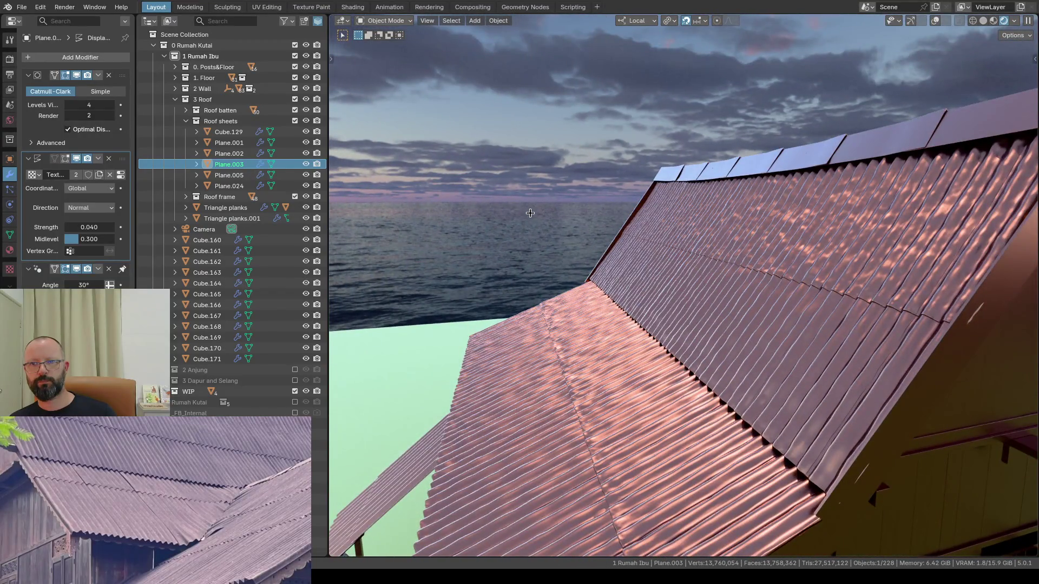
pyautogui.moveTo(530, 213); pyautogui.dragTo(504, 209, button='middle')
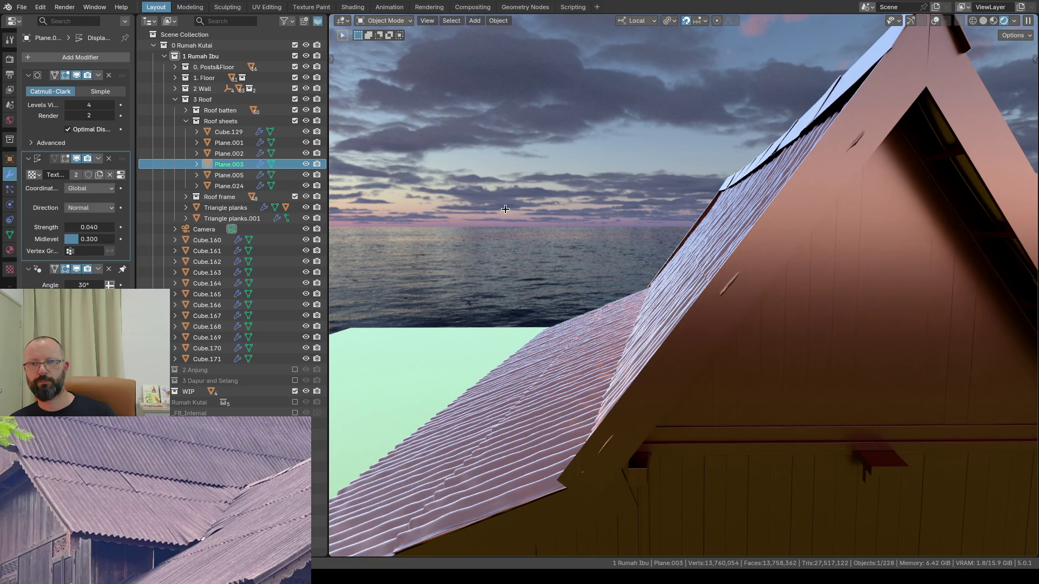
pyautogui.moveTo(505, 209)
pyautogui.mouseDown(button='middle')
pyautogui.moveTo(590, 240)
pyautogui.moveTo(726, 204)
pyautogui.moveTo(654, 209)
pyautogui.moveTo(625, 199)
pyautogui.moveTo(620, 179)
pyautogui.moveTo(630, 261)
pyautogui.mouseUp(button='middle')
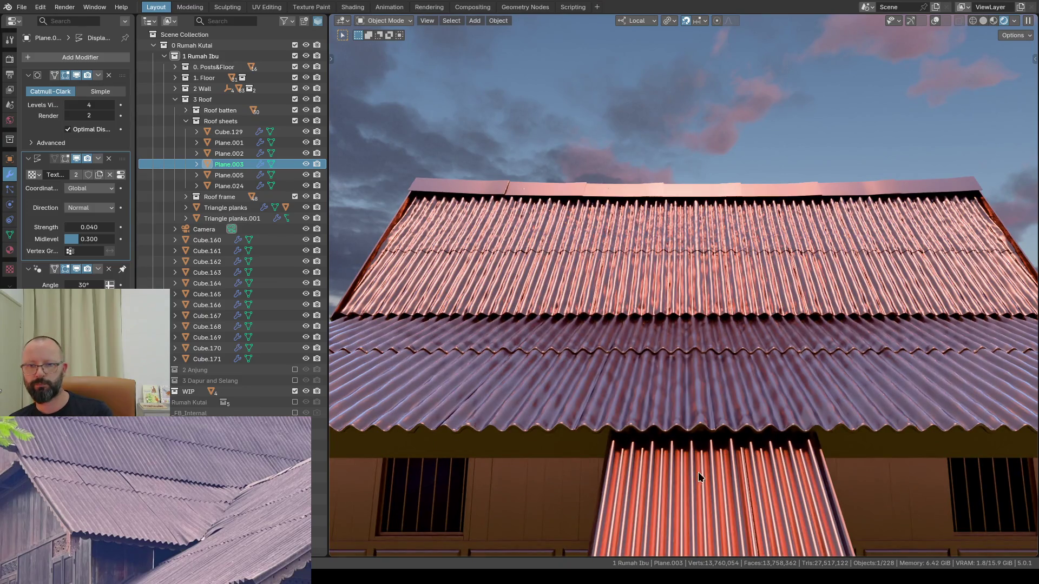
pyautogui.keyDown('shift'); pyautogui.click(687, 384); pyautogui.keyUp('shift')
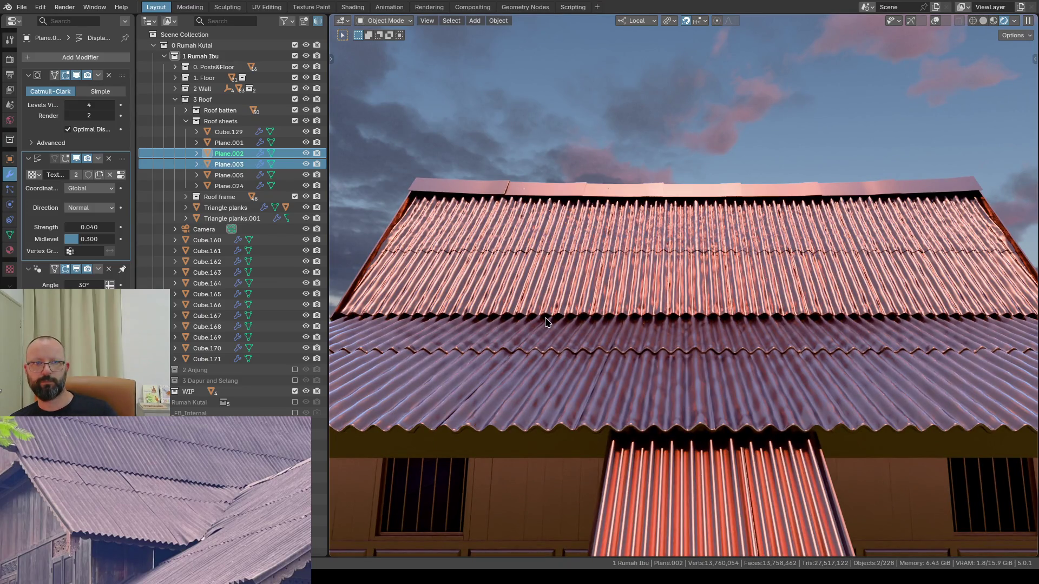
pyautogui.hotkey('ctrl', 'c')
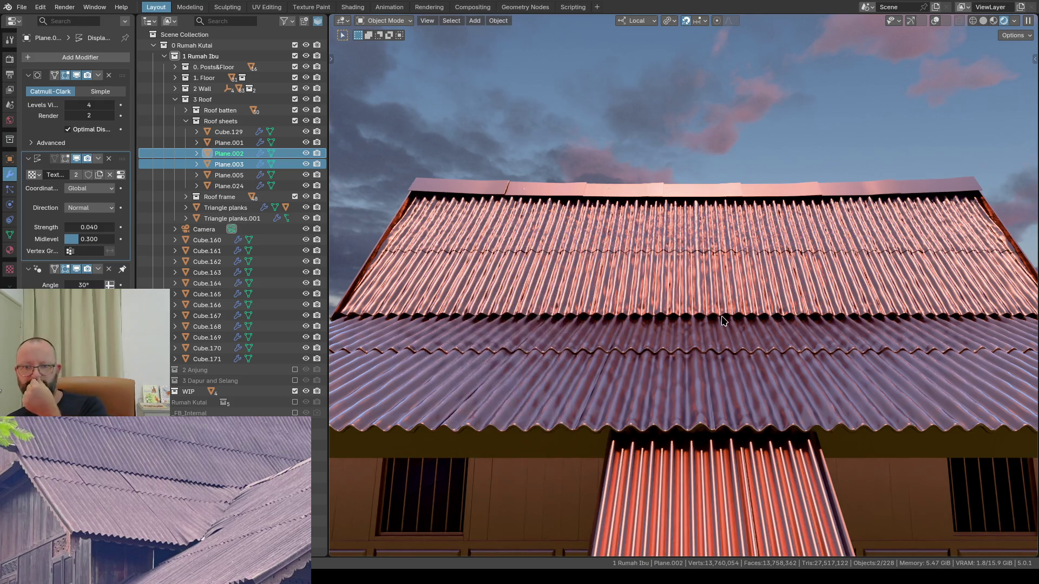
pyautogui.scroll(-2, 719, 382)
pyautogui.moveTo(720, 383)
pyautogui.mouseDown(button='middle')
pyautogui.moveTo(742, 379)
pyautogui.moveTo(799, 446)
pyautogui.mouseUp(button='middle')
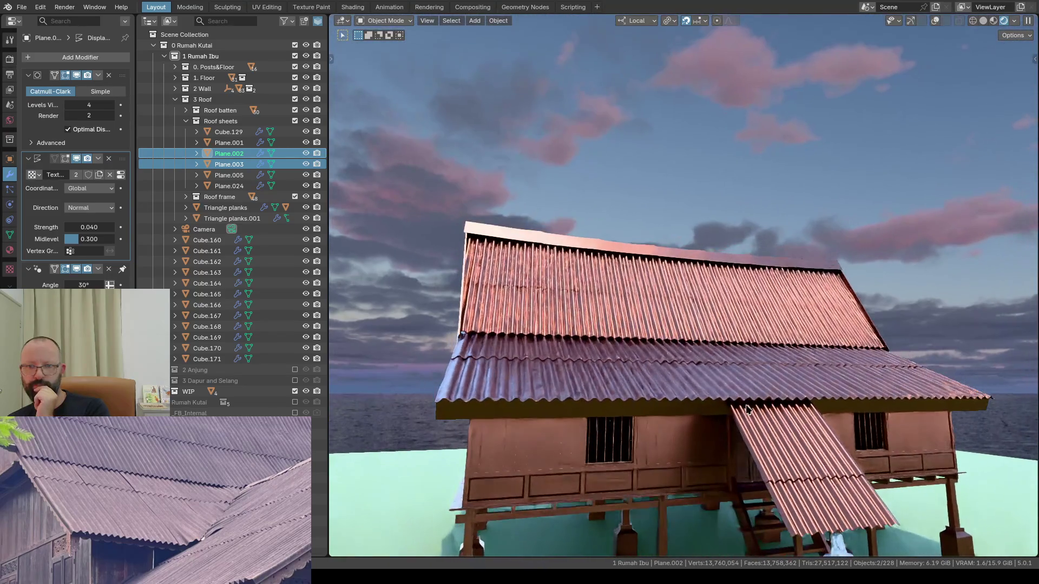
# Step: Copy Plane.002's modifier stack onto Plane.024 and check its displacement direction options
pyautogui.click(800, 446)
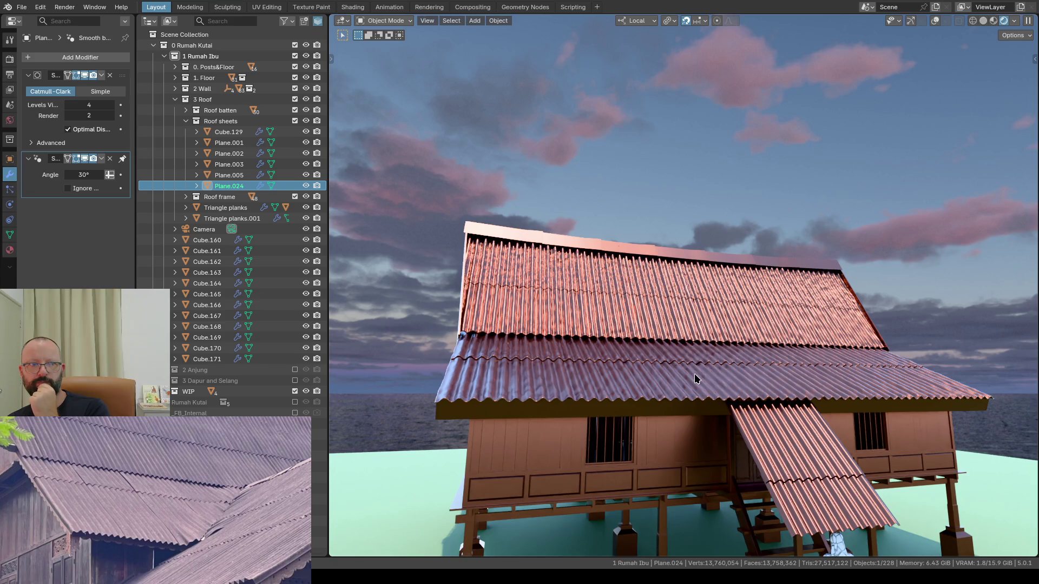
pyautogui.keyDown('shift'); pyautogui.click(744, 371); pyautogui.keyUp('shift')
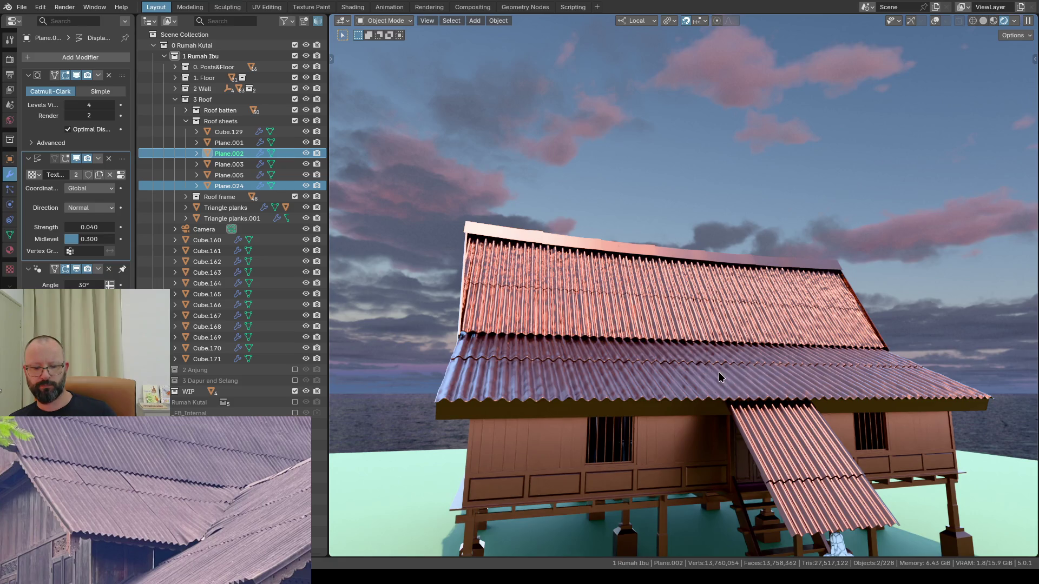
pyautogui.hotkey('ctrl', 'c')
pyautogui.click(718, 372)
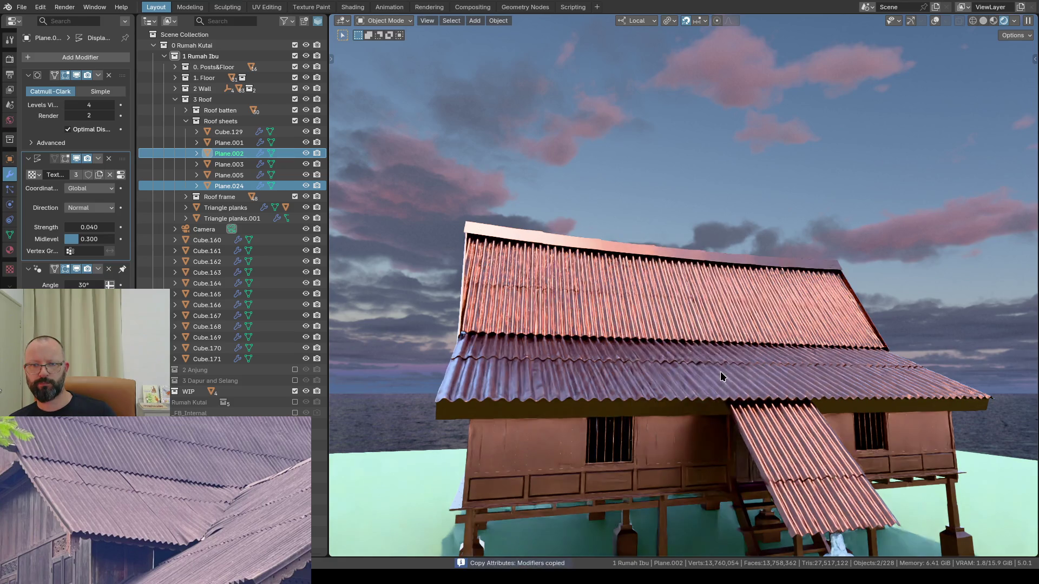
pyautogui.click(788, 434)
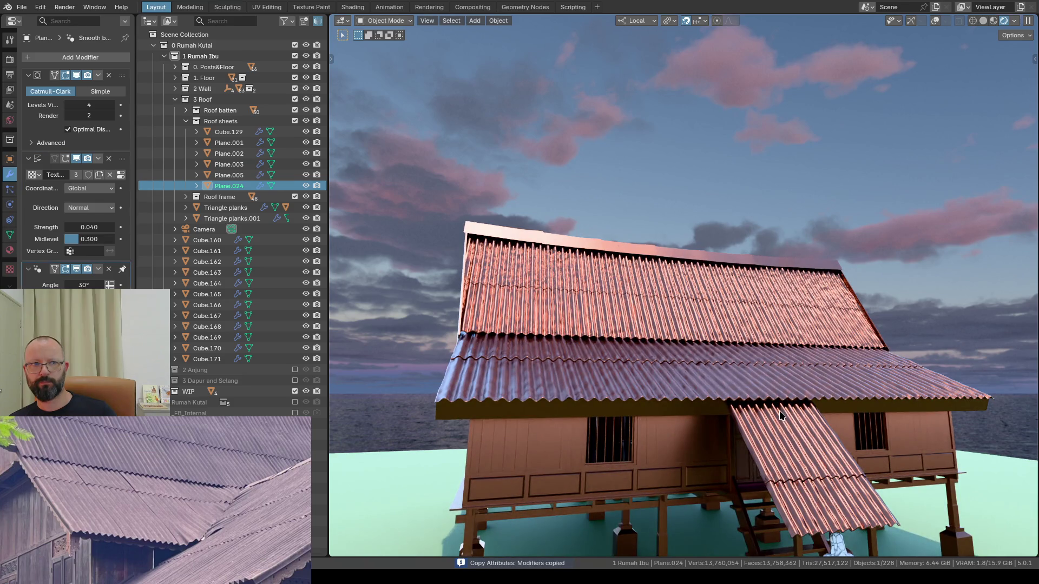
pyautogui.moveTo(779, 410); pyautogui.dragTo(730, 442, button='middle')
pyautogui.click(109, 209)
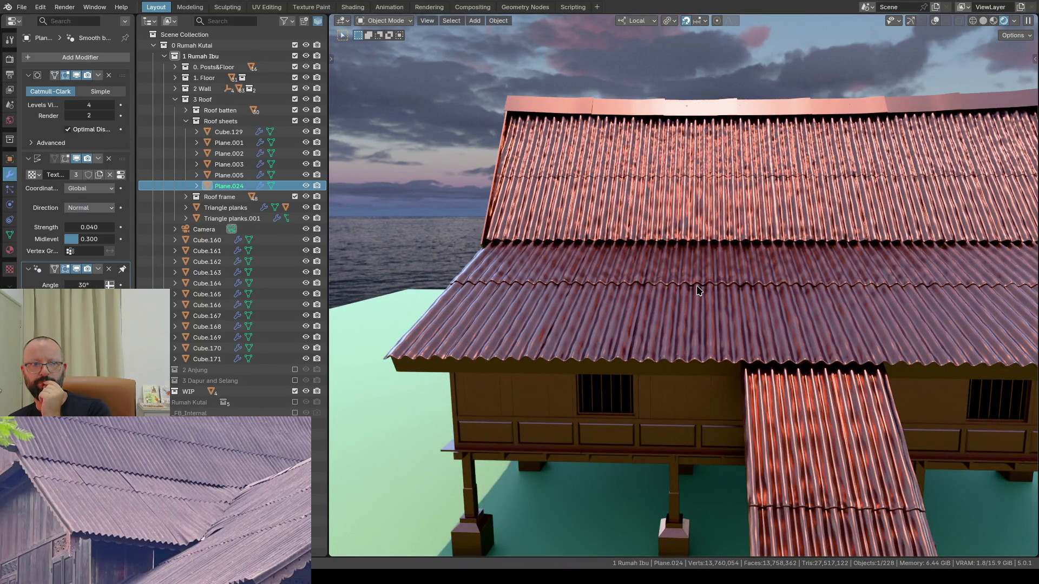
pyautogui.scroll(-3, 696, 287)
pyautogui.scroll(-3, 785, 314)
pyautogui.moveTo(784, 315)
pyautogui.mouseDown(button='middle')
pyautogui.moveTo(812, 325)
pyautogui.moveTo(838, 294)
pyautogui.moveTo(688, 291)
pyautogui.moveTo(701, 375)
pyautogui.mouseUp(button='middle')
pyautogui.scroll(3, 836, 289)
pyautogui.scroll(3, 835, 288)
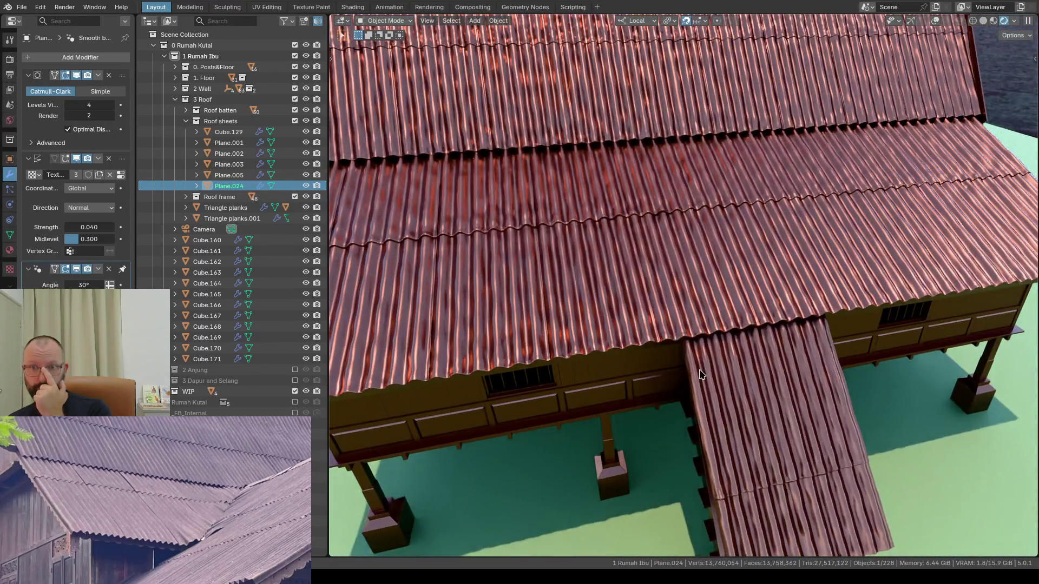
pyautogui.scroll(-5, 657, 336)
pyautogui.scroll(-2, 647, 321)
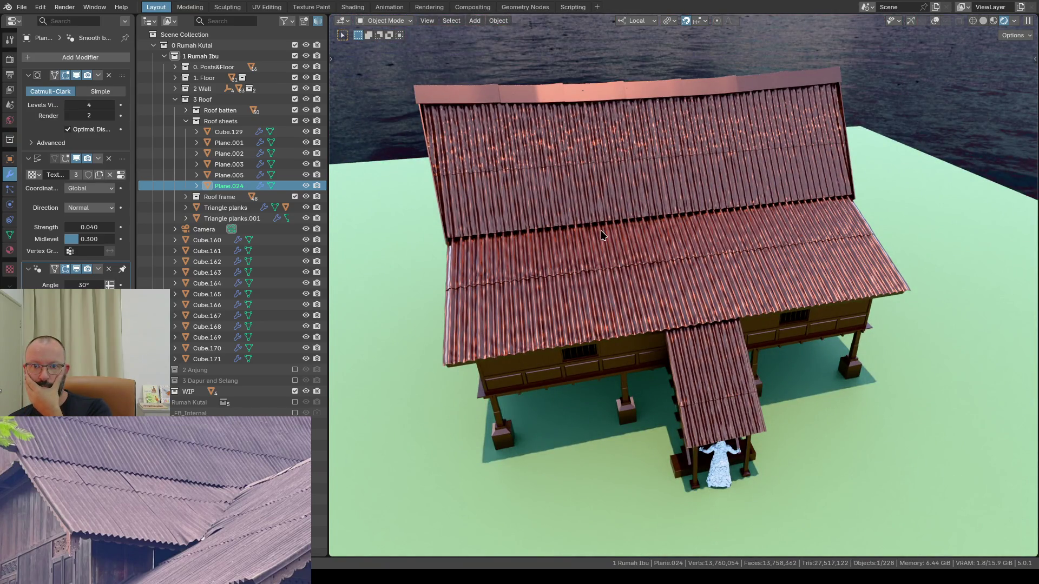
pyautogui.moveTo(610, 264)
pyautogui.mouseDown(button='middle')
pyautogui.moveTo(627, 221)
pyautogui.moveTo(514, 238)
pyautogui.moveTo(595, 257)
pyautogui.moveTo(626, 217)
pyautogui.moveTo(598, 250)
pyautogui.mouseUp(button='middle')
pyautogui.scroll(4, 514, 237)
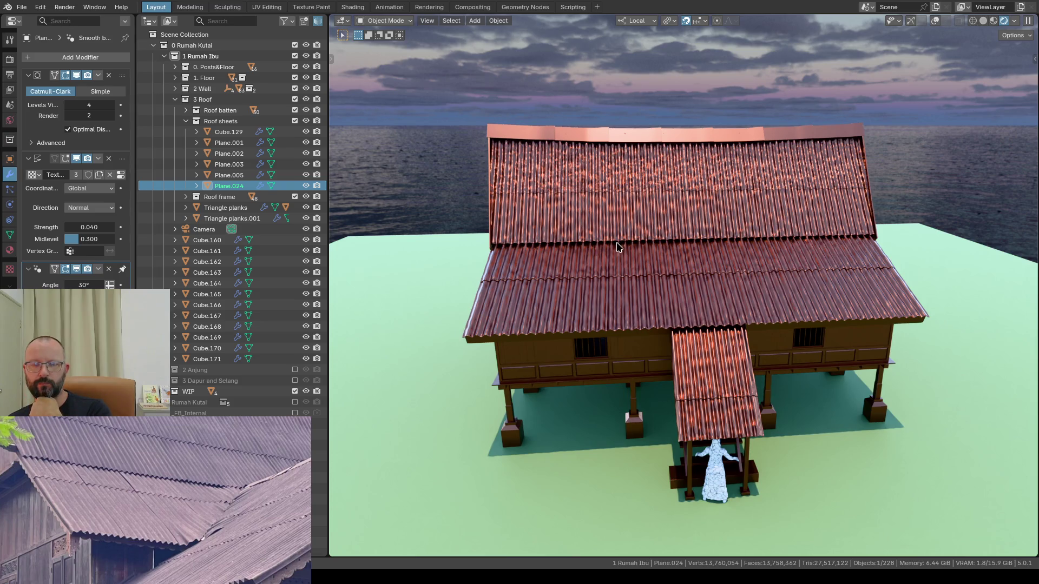
pyautogui.moveTo(596, 246); pyautogui.dragTo(648, 224, button='middle')
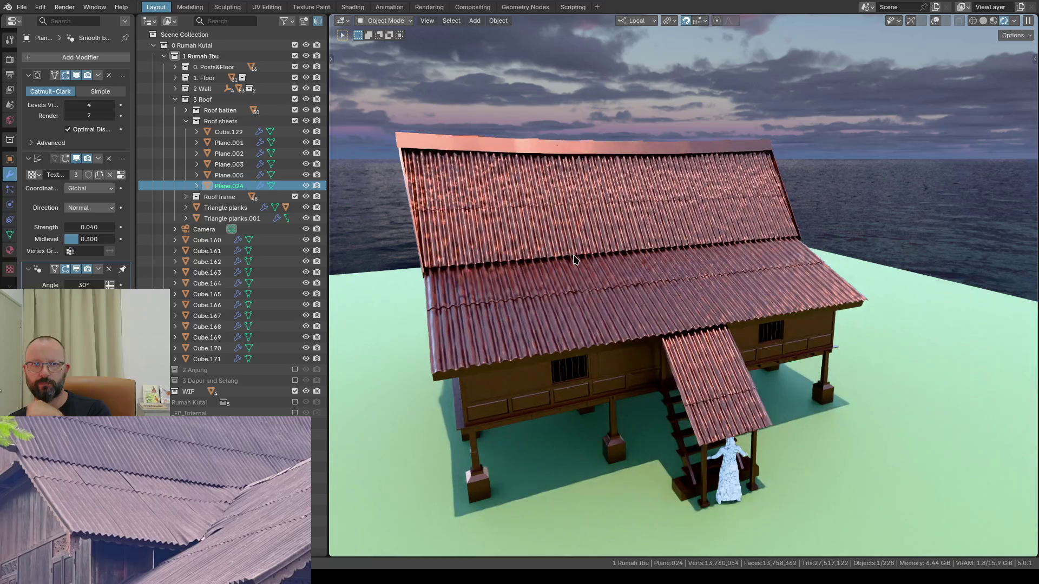
pyautogui.scroll(5, 573, 259)
pyautogui.moveTo(574, 259)
pyautogui.mouseDown(button='middle')
pyautogui.moveTo(549, 242)
pyautogui.moveTo(584, 251)
pyautogui.mouseUp(button='middle')
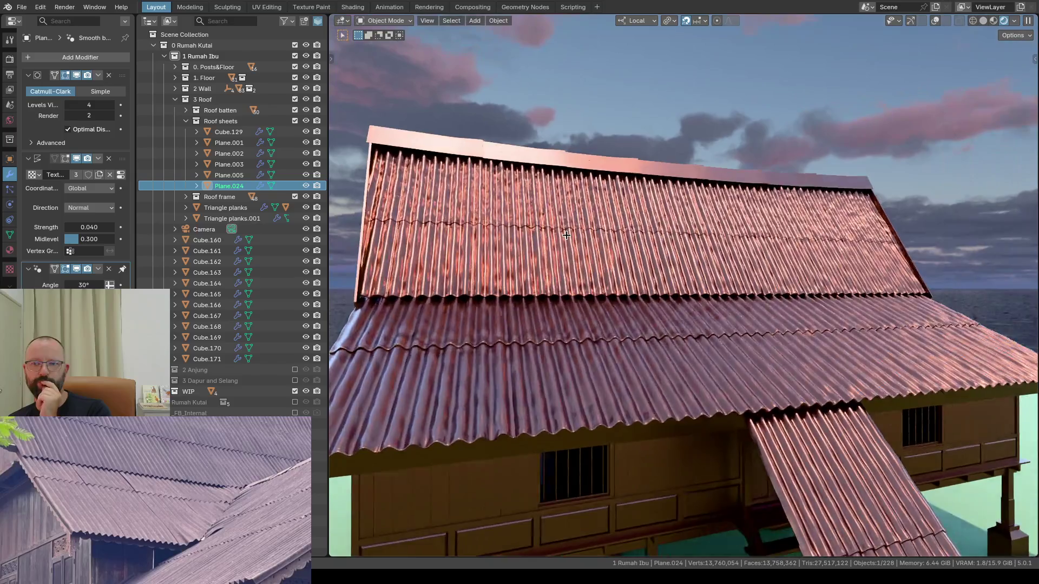
pyautogui.scroll(-3, 585, 256)
pyautogui.scroll(2, 584, 262)
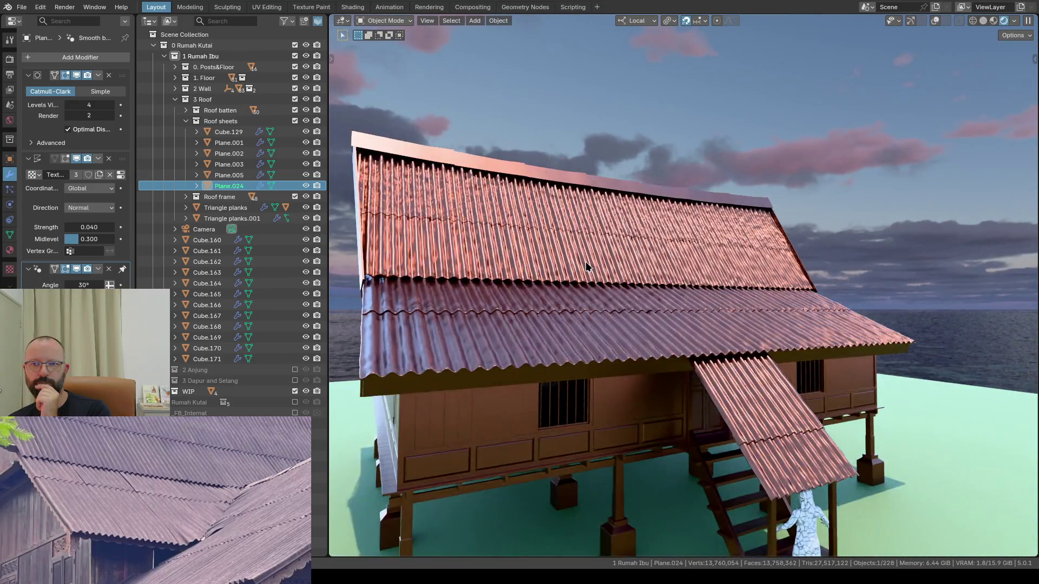
pyautogui.moveTo(585, 262)
pyautogui.mouseDown(button='middle')
pyautogui.moveTo(635, 245)
pyautogui.moveTo(586, 266)
pyautogui.moveTo(575, 293)
pyautogui.mouseUp(button='middle')
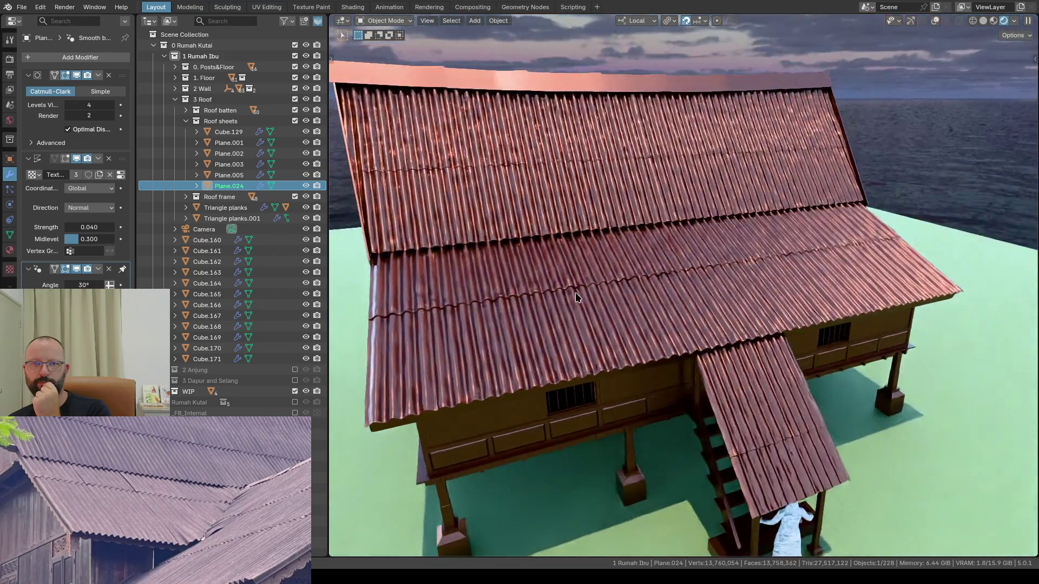
pyautogui.scroll(3, 625, 183)
pyautogui.scroll(-3, 624, 183)
pyautogui.moveTo(624, 184)
pyautogui.mouseDown(button='middle')
pyautogui.moveTo(625, 227)
pyautogui.moveTo(626, 206)
pyautogui.moveTo(602, 261)
pyautogui.moveTo(674, 287)
pyautogui.mouseUp(button='middle')
pyautogui.scroll(2, 625, 205)
pyautogui.scroll(-2, 669, 277)
pyautogui.scroll(2, 670, 276)
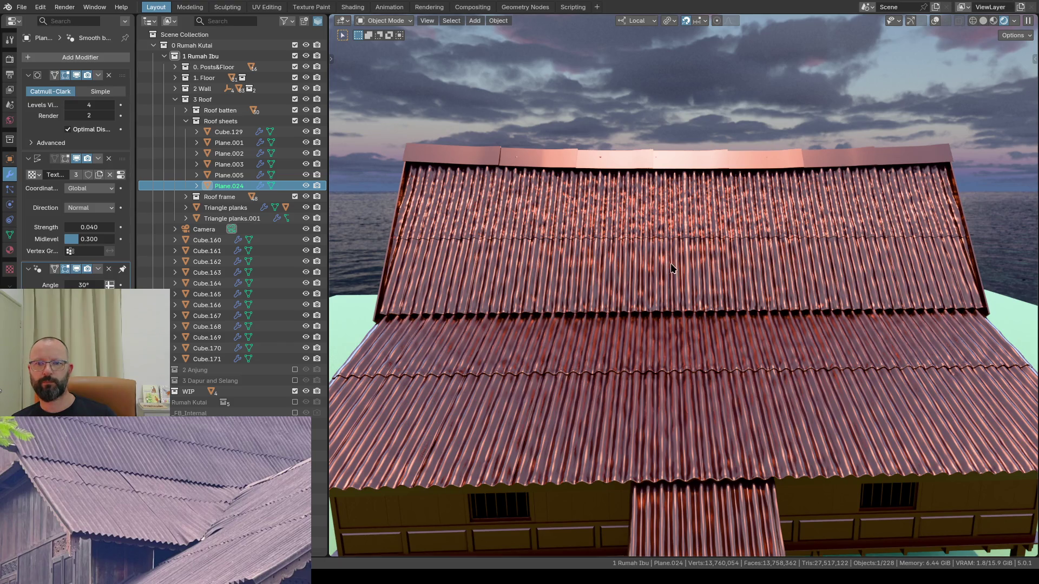
# Step: Select the ridge cap Cube.129 with roof sheet Plane.003 as the active source object
pyautogui.click(580, 166)
pyautogui.click(605, 249)
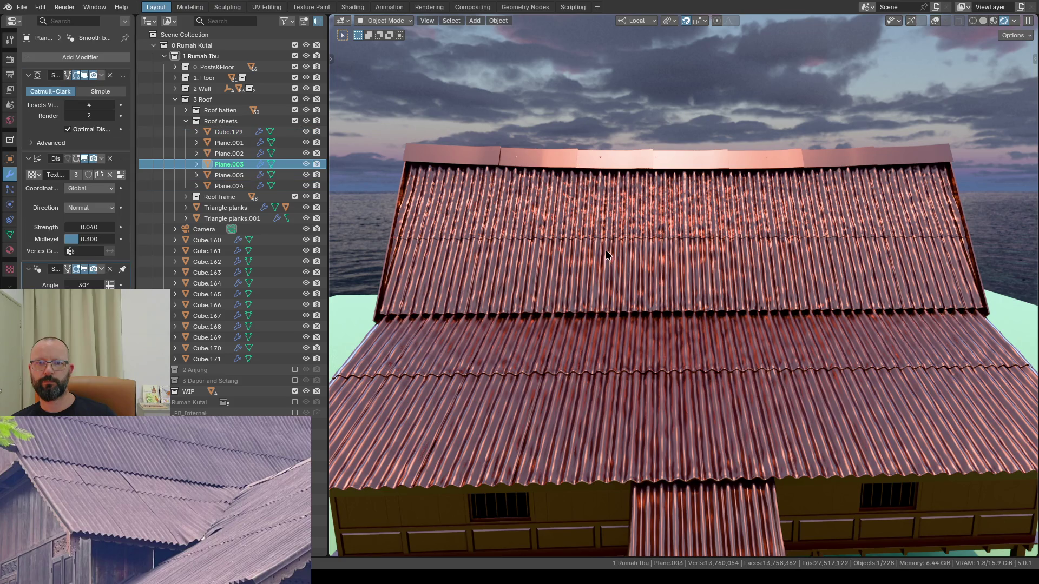
pyautogui.keyDown('shift'); pyautogui.click(559, 167); pyautogui.keyUp('shift')
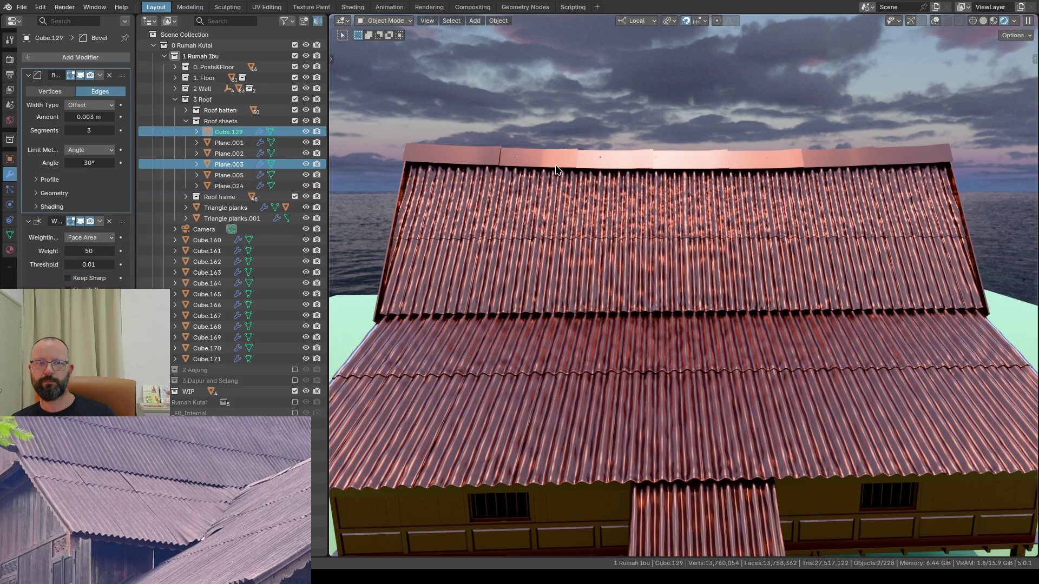
pyautogui.click(529, 165)
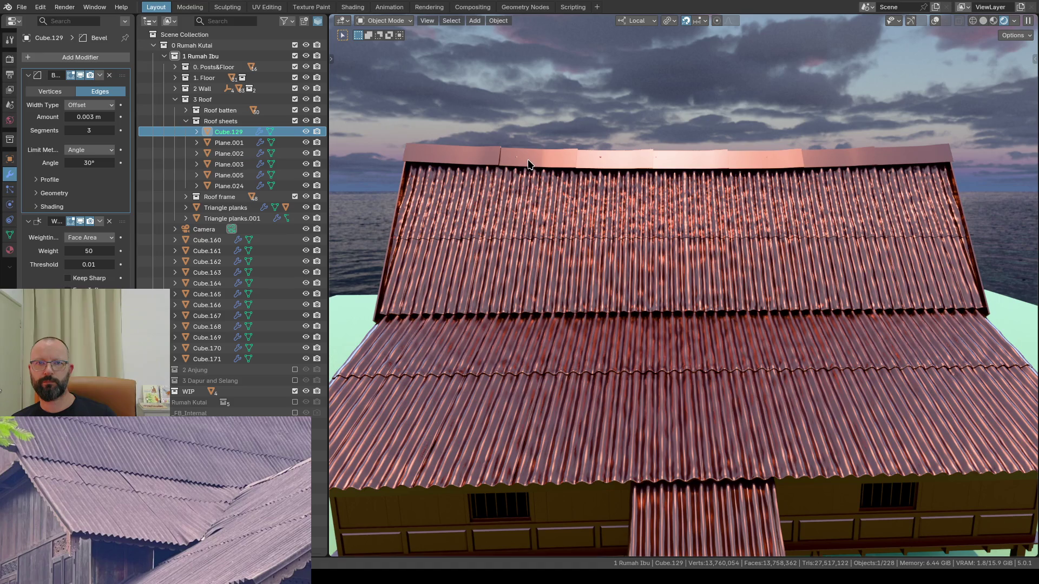
pyautogui.keyDown('shift'); pyautogui.click(546, 233); pyautogui.keyUp('shift')
# Step: Copy Plane.003's modifiers onto Cube.129, then keep only the ridge cap selected
pyautogui.hotkey('ctrl', 'c')
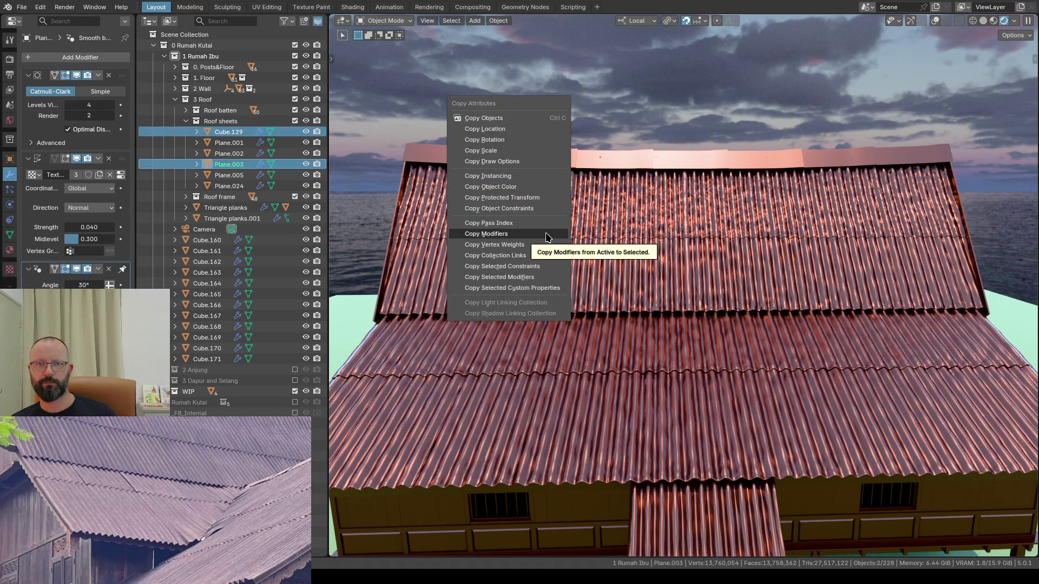
pyautogui.click(545, 234)
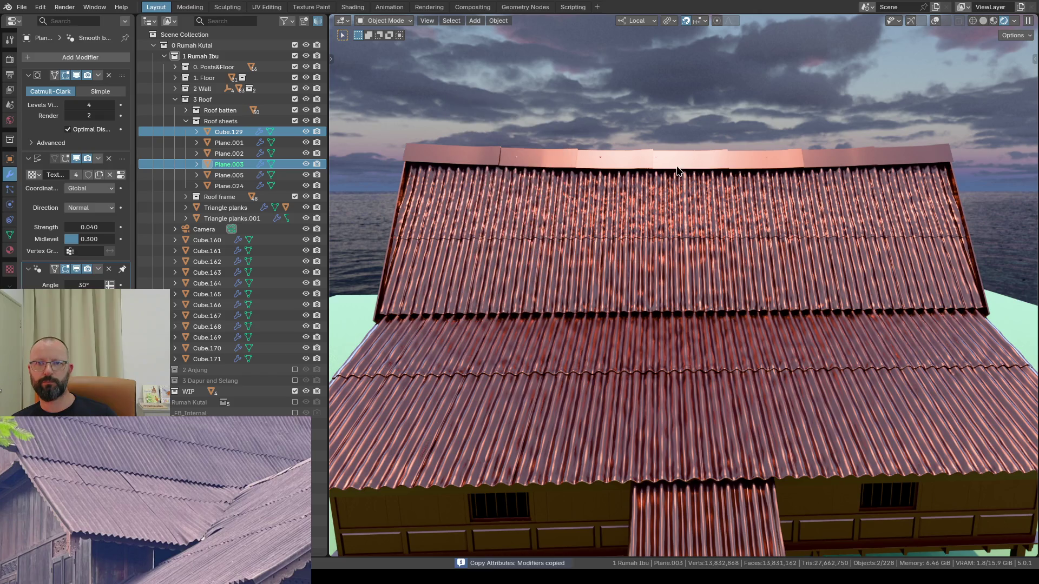
pyautogui.click(560, 160)
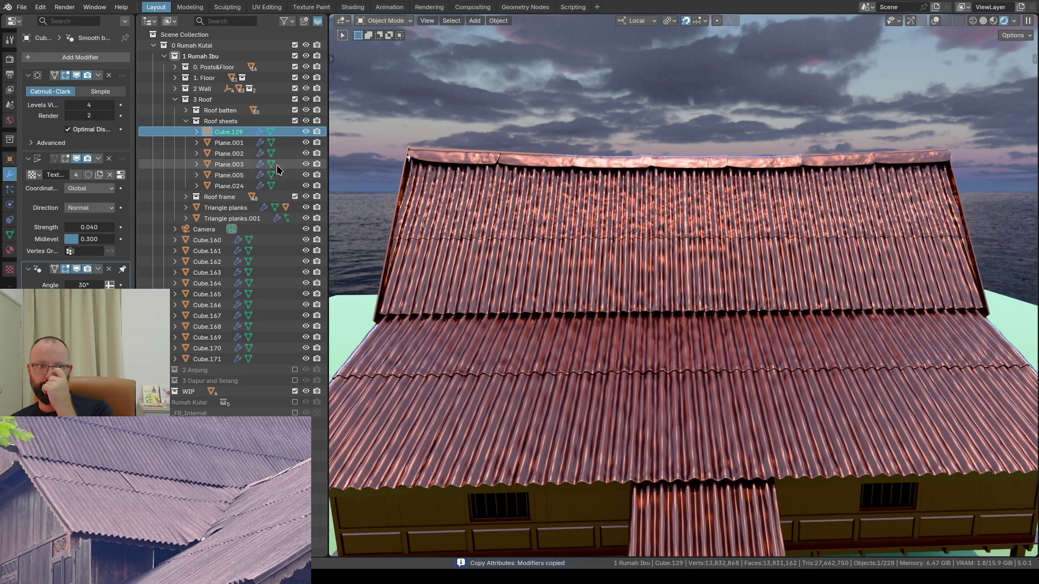
pyautogui.scroll(3, 695, 171)
pyautogui.moveTo(686, 154)
pyautogui.mouseDown(button='middle')
pyautogui.moveTo(787, 154)
pyautogui.moveTo(784, 174)
pyautogui.mouseUp(button='middle')
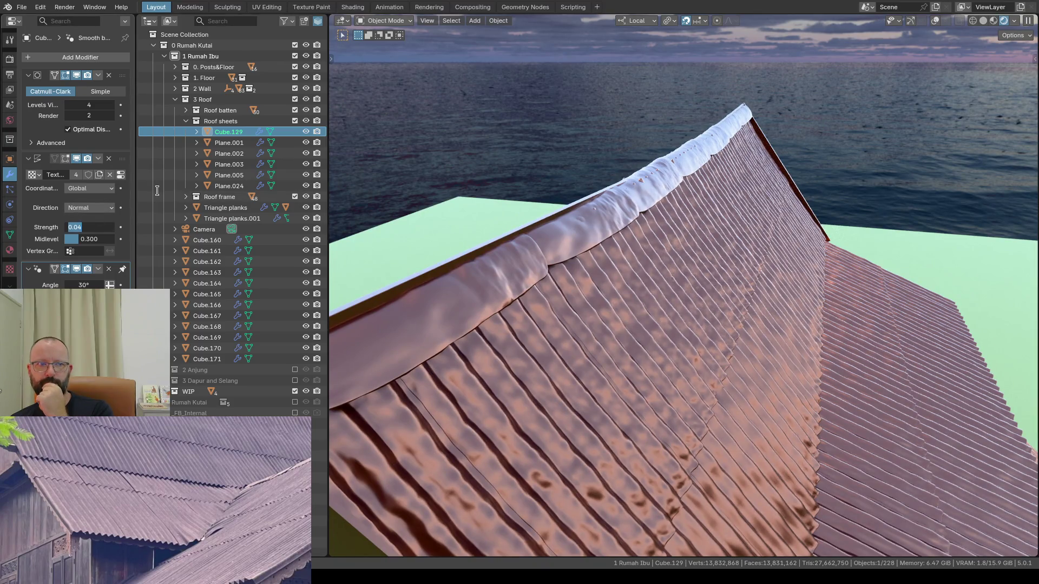
pyautogui.write('0.02')
# Step: Confirm the lower displacement strength and view the ridge cap in solid shading with overlays and gizmos
pyautogui.press('Return')
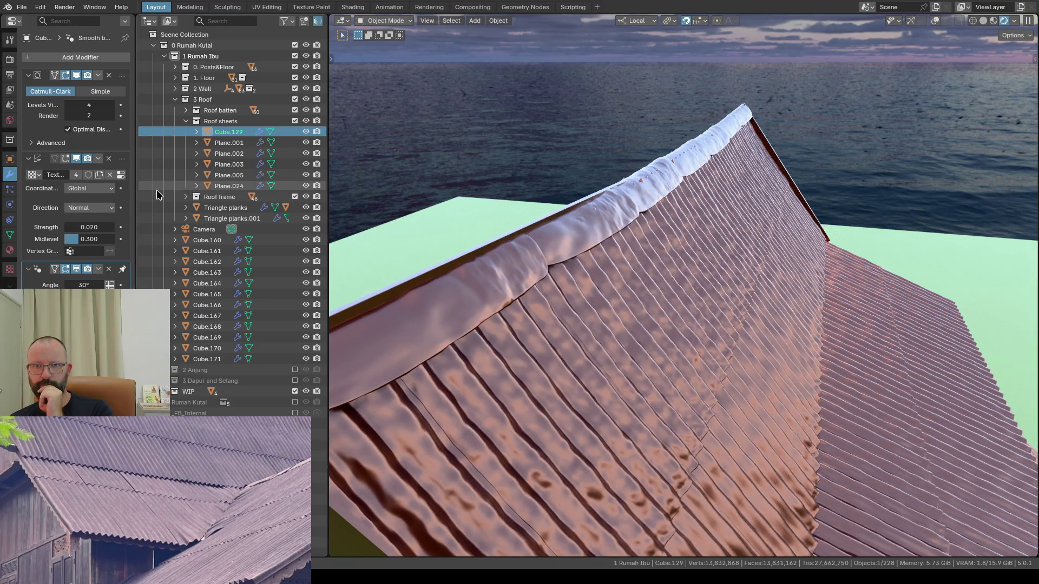
pyautogui.scroll(-3, 550, 153)
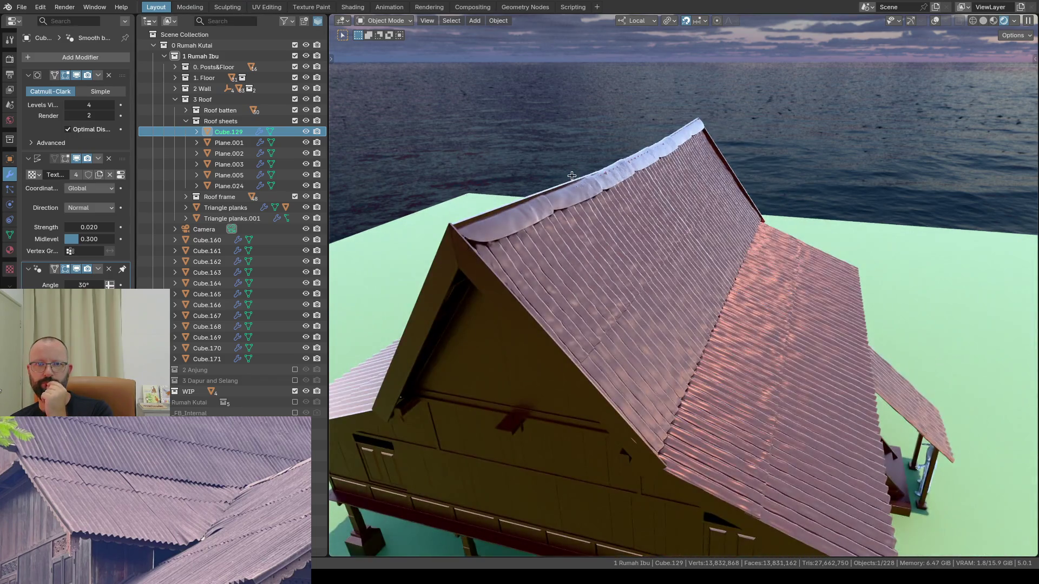
pyautogui.moveTo(570, 175); pyautogui.dragTo(565, 185, button='middle')
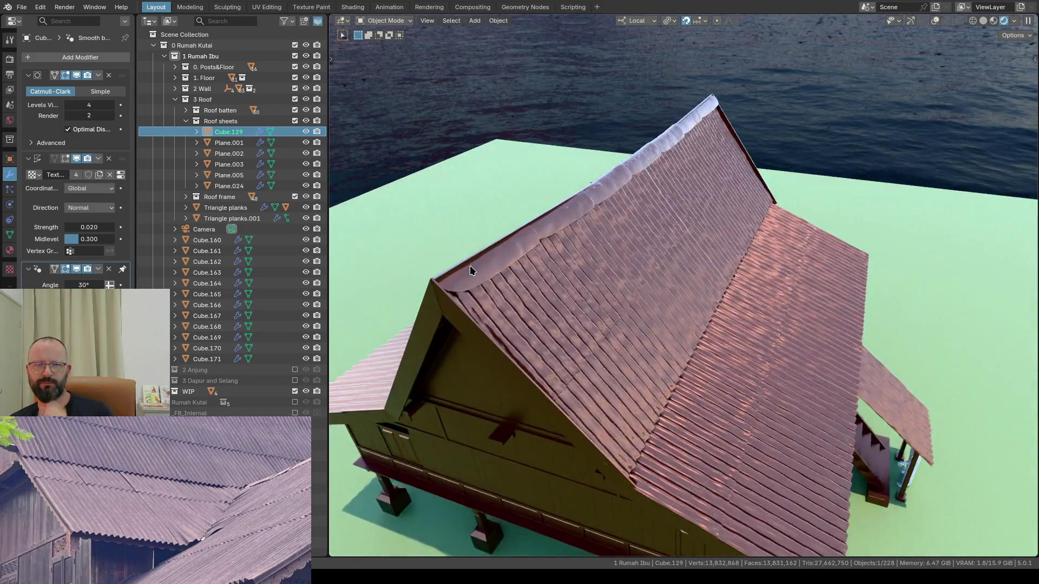
pyautogui.scroll(2, 477, 267)
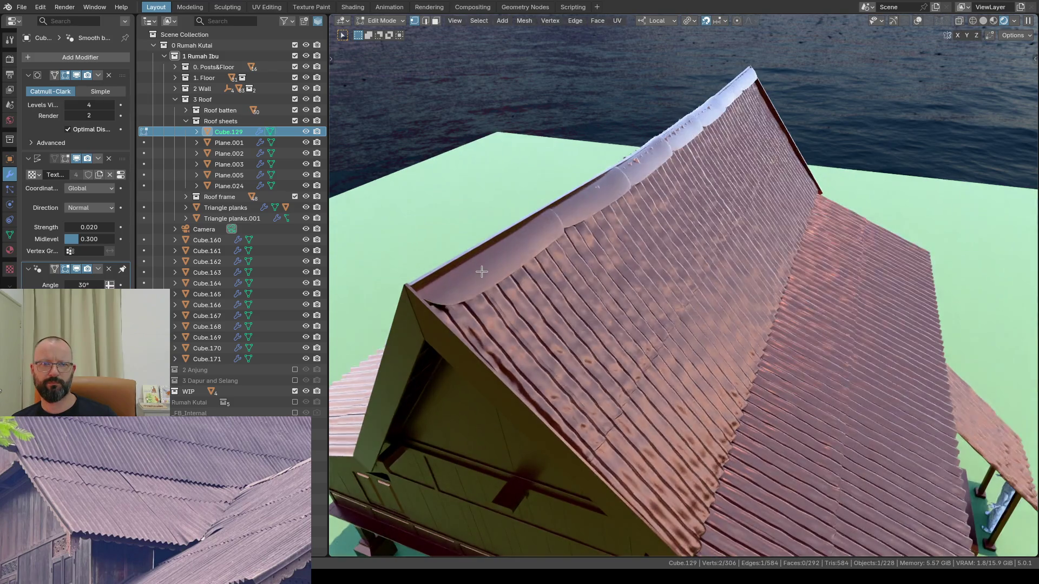
pyautogui.scroll(2, 479, 268)
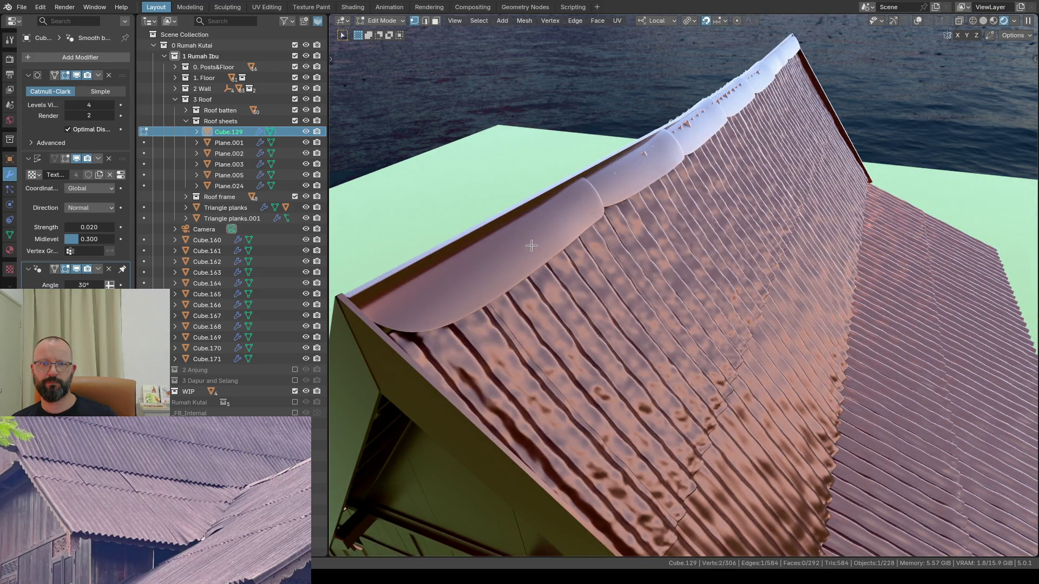
pyautogui.press('Tab')
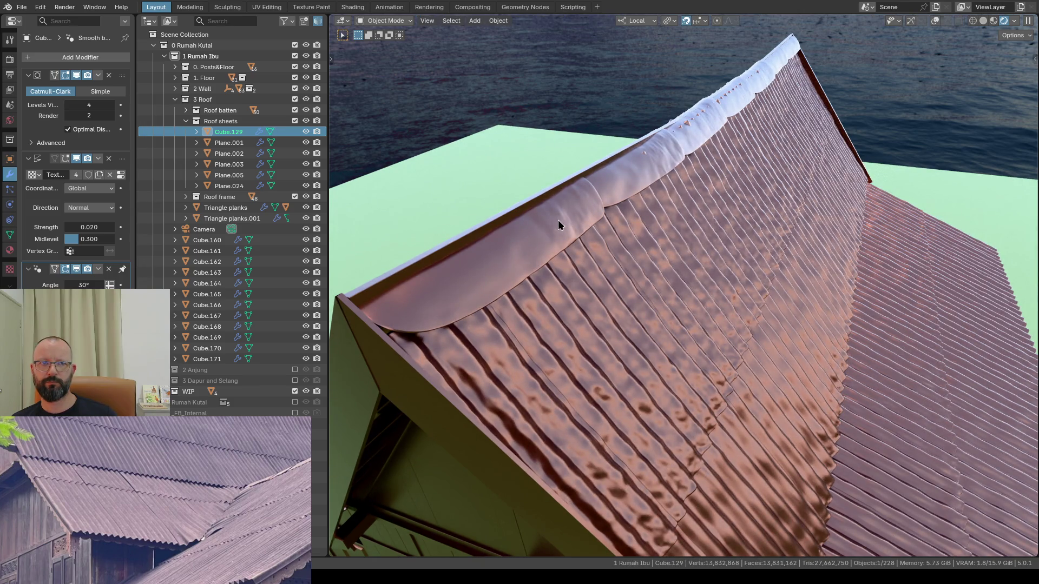
pyautogui.click(933, 22)
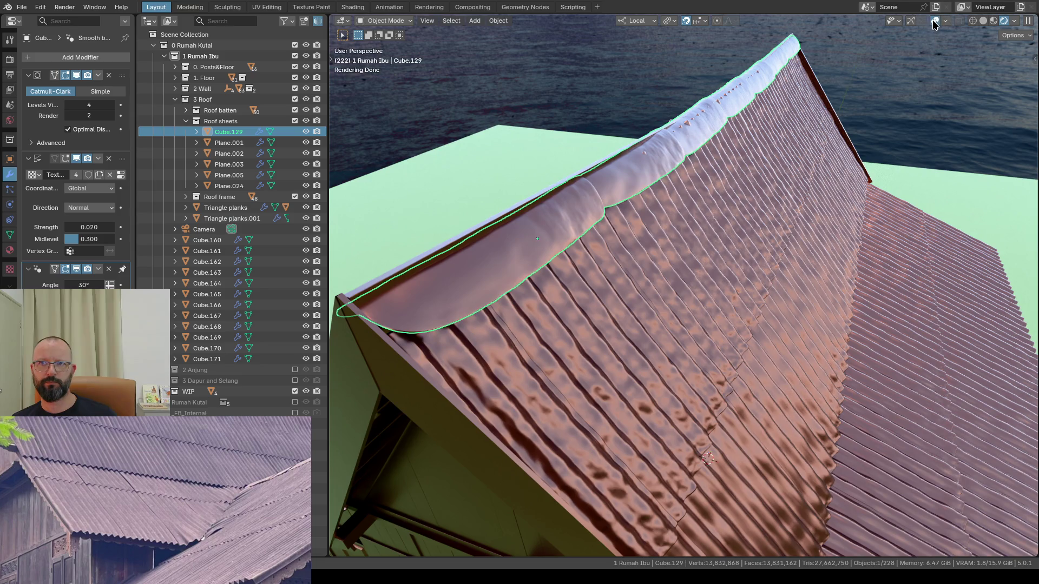
pyautogui.click(910, 22)
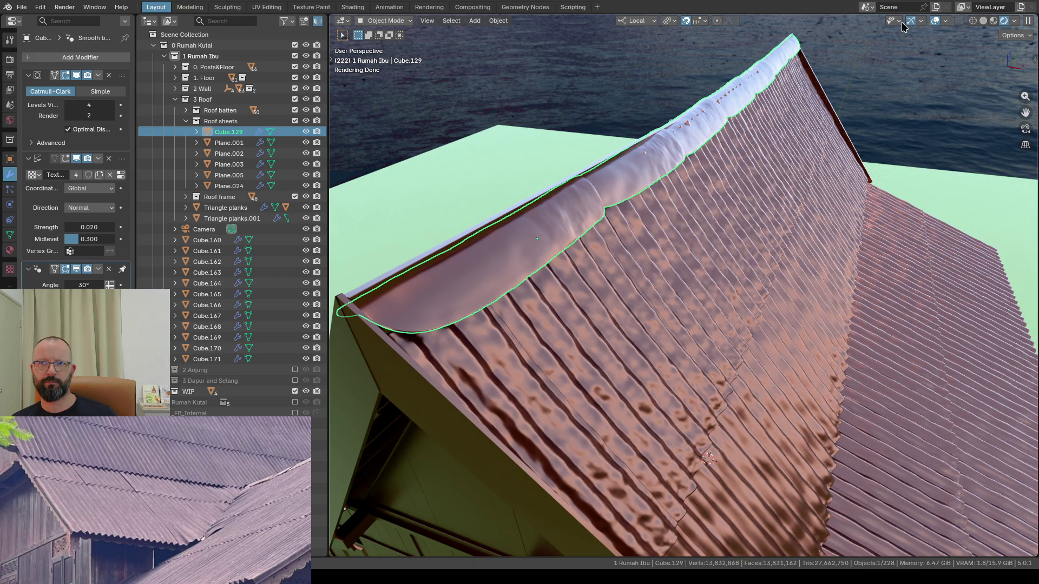
pyautogui.click(982, 22)
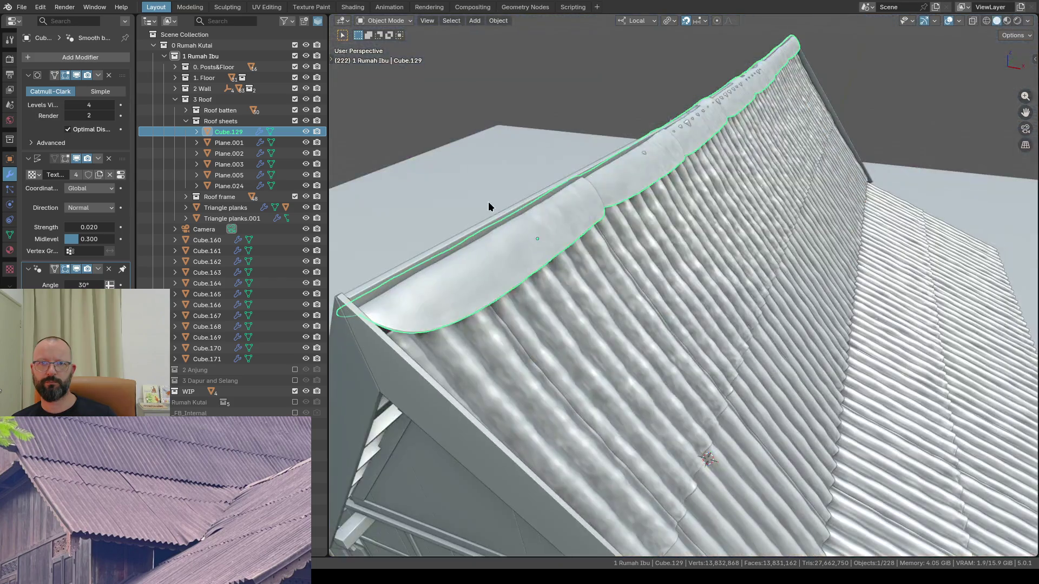
# Step: Switch off the ridge cap's subdivision smoothing and return to the rendered roof preview
pyautogui.press('Tab')
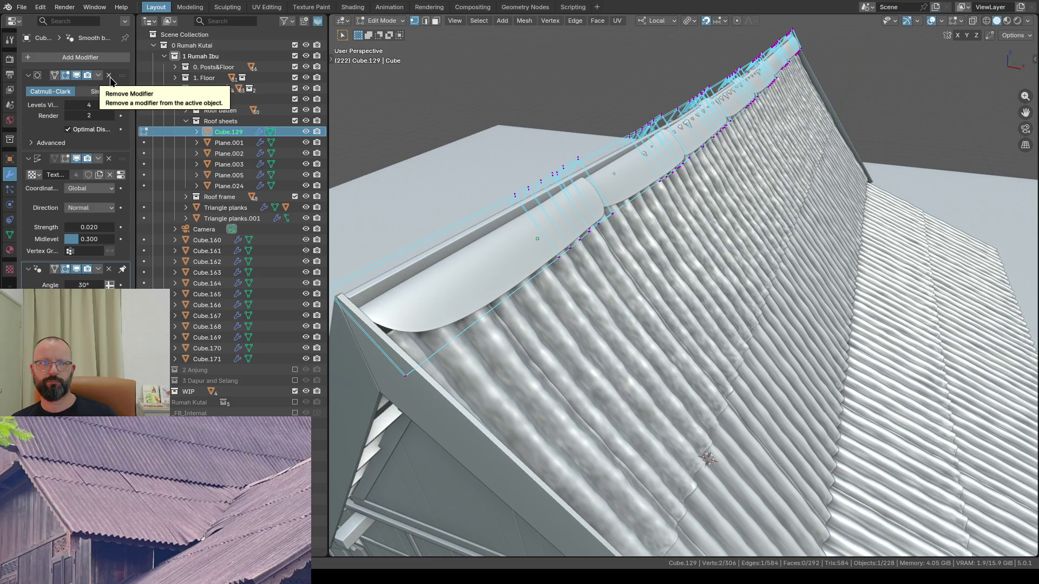
pyautogui.click(76, 76)
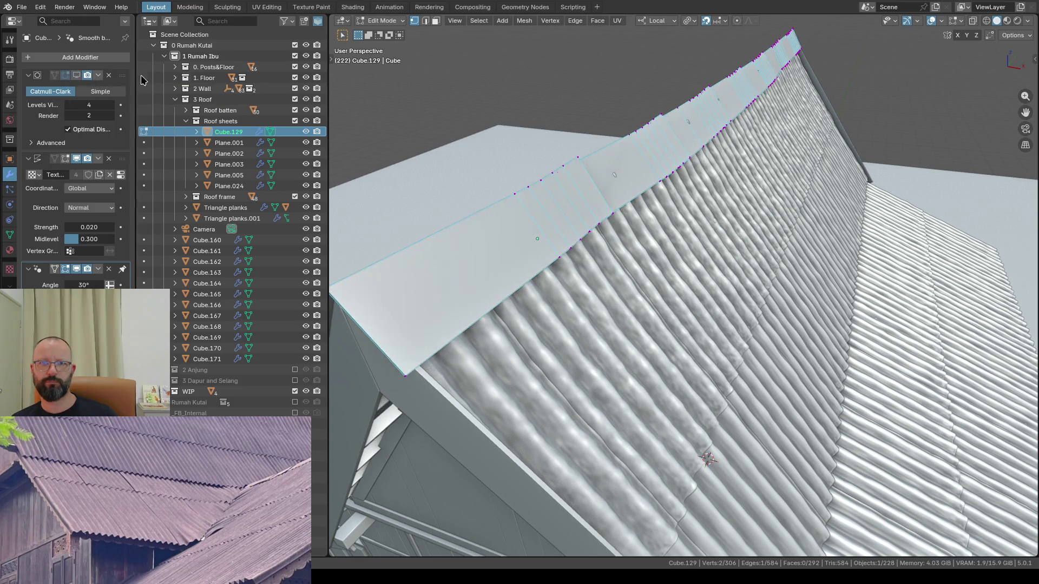
pyautogui.press('Tab')
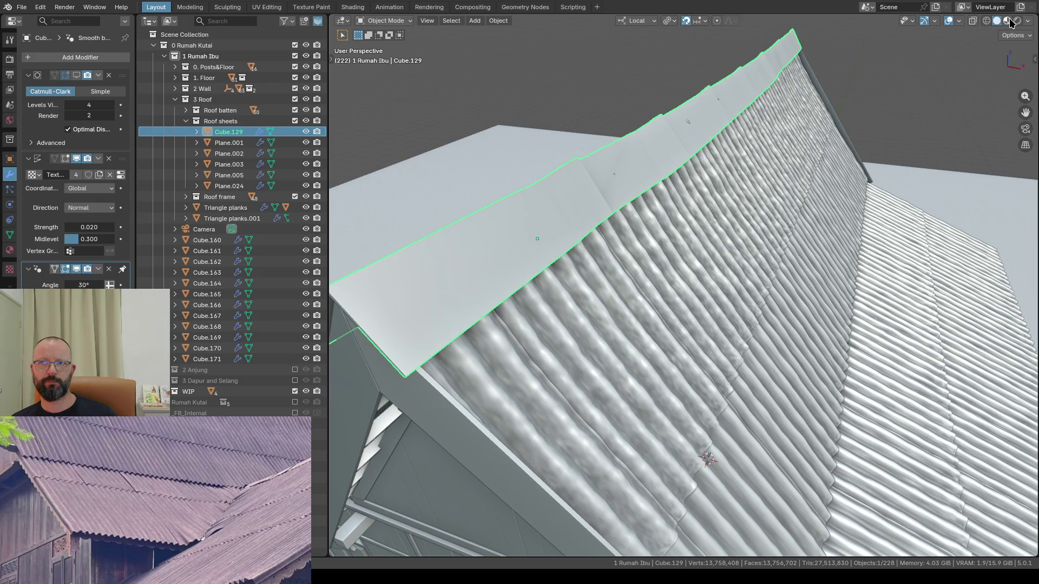
pyautogui.press('z')
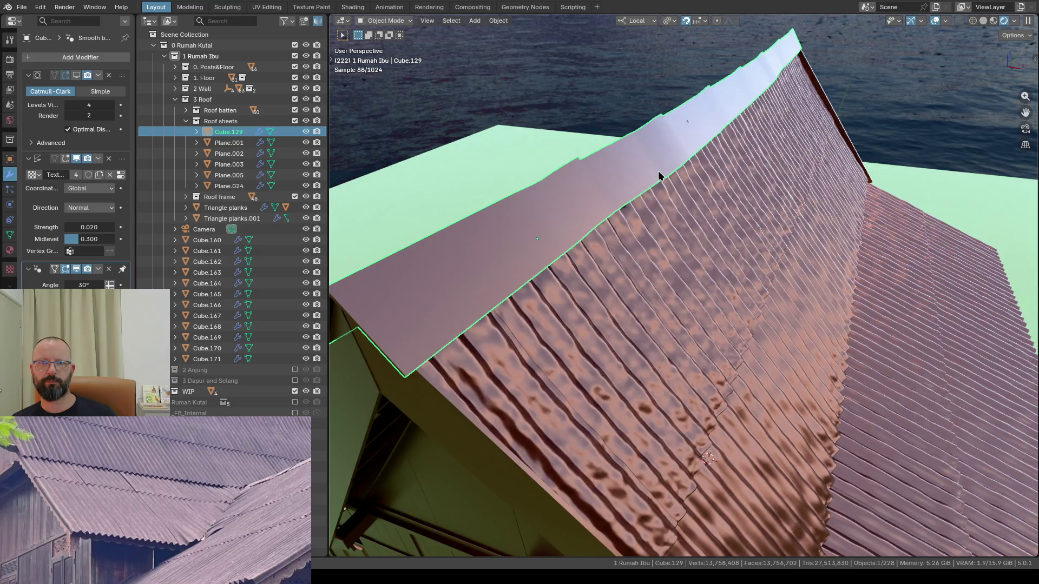
pyautogui.moveTo(658, 170)
pyautogui.mouseDown(button='middle')
pyautogui.moveTo(425, 227)
pyautogui.moveTo(617, 198)
pyautogui.moveTo(581, 164)
pyautogui.mouseUp(button='middle')
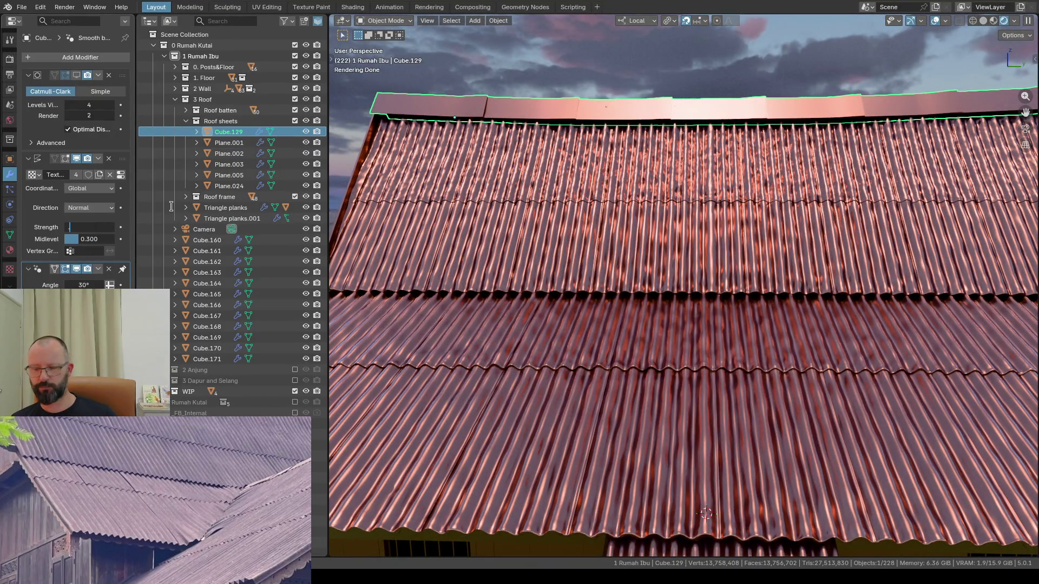
pyautogui.write('.04')
# Step: Set Displace strength 0.04 on the ridge cap and move Displace above Subdivision in the stack
pyautogui.press('Return')
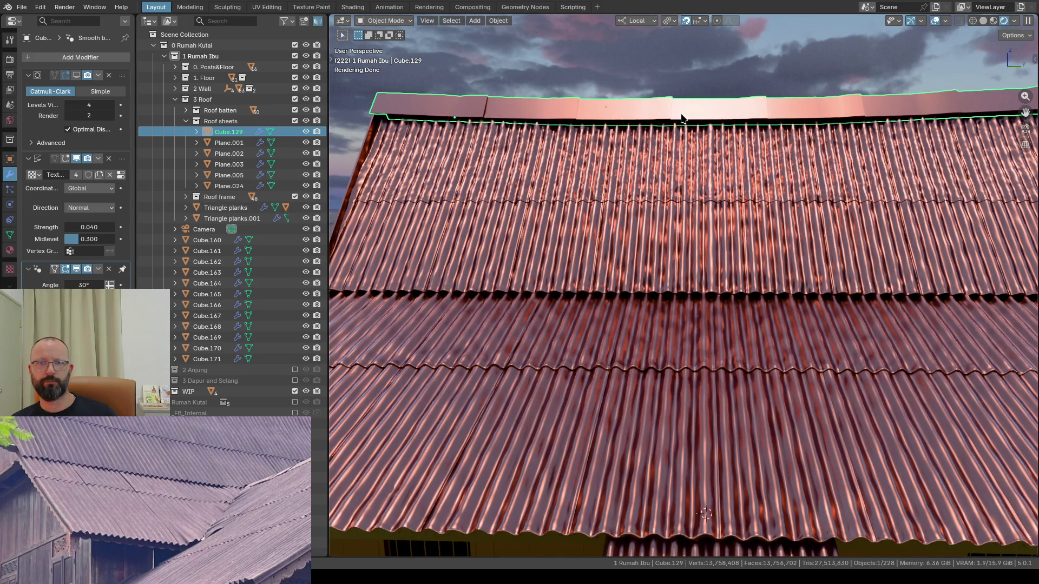
pyautogui.scroll(5, 683, 107)
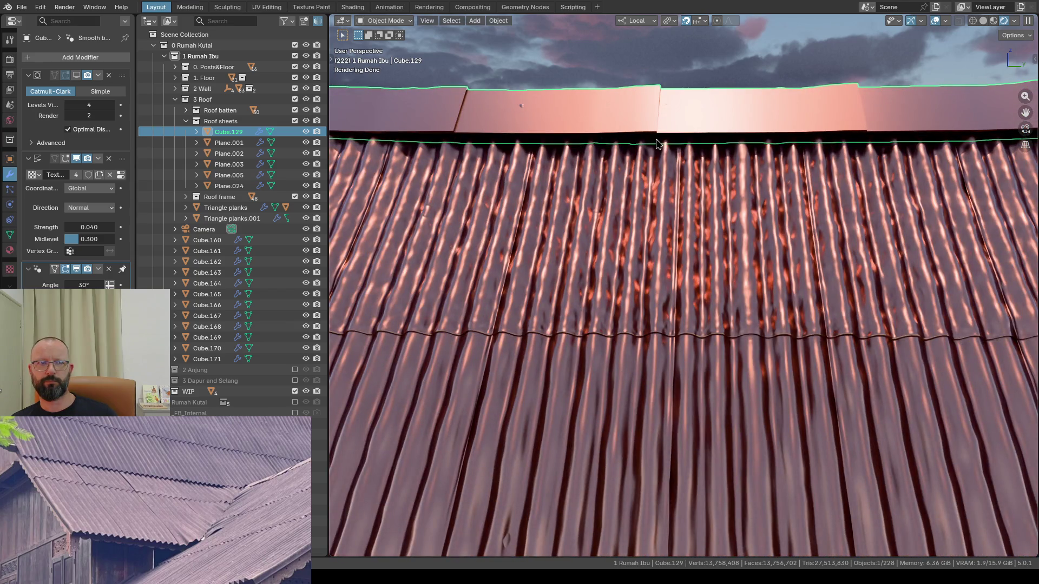
pyautogui.scroll(-4, 657, 144)
pyautogui.moveTo(658, 144)
pyautogui.mouseDown(button='middle')
pyautogui.moveTo(739, 131)
pyautogui.moveTo(676, 148)
pyautogui.mouseUp(button='middle')
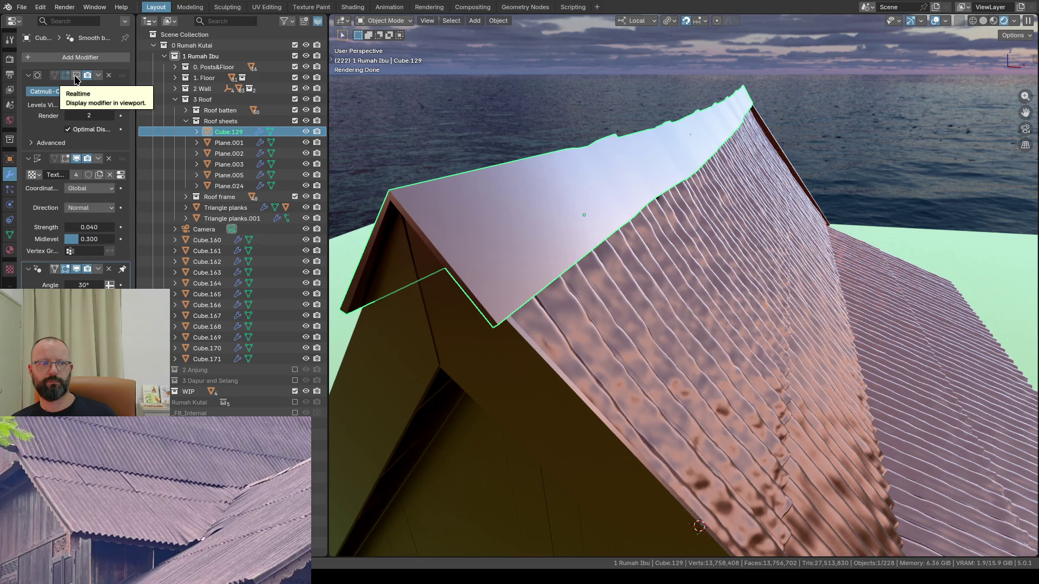
pyautogui.moveTo(123, 160); pyautogui.dragTo(123, 75)
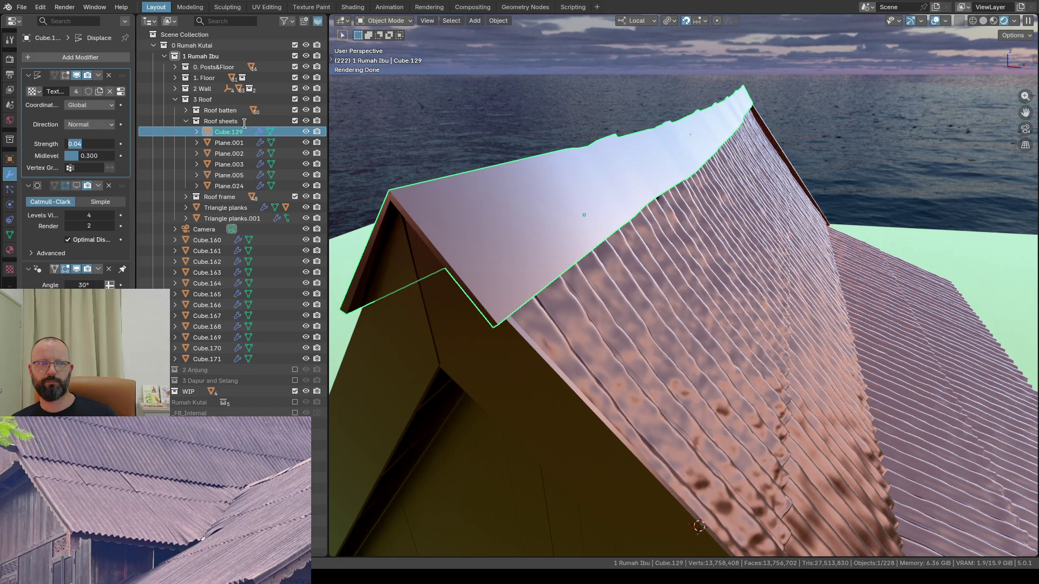
pyautogui.write('1')
# Step: Try displacement strengths of 1 and 0.5 on the ridge cap, checking from overhead
pyautogui.press('Return')
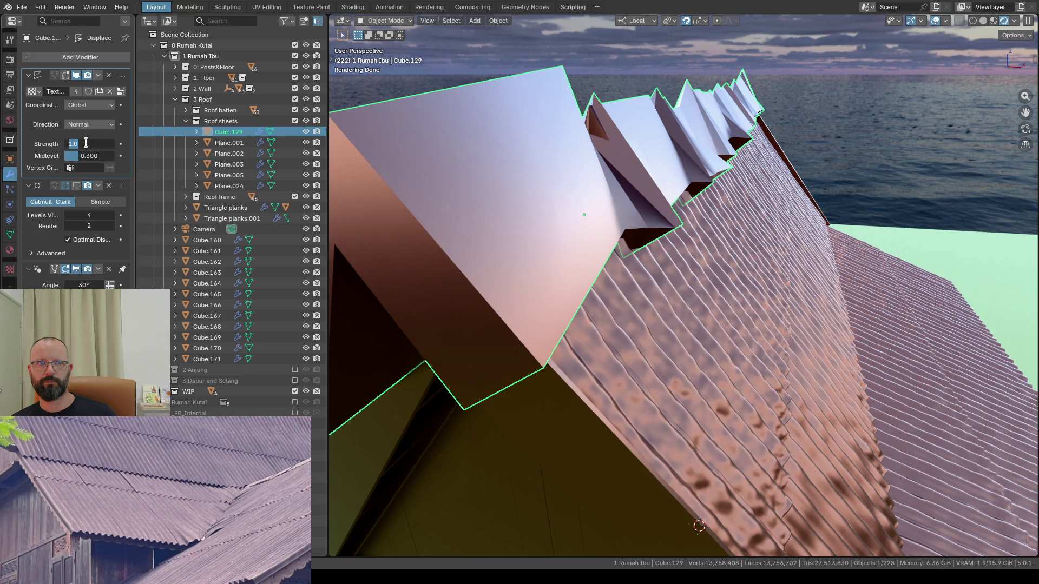
pyautogui.press('BackSpace')
pyautogui.press('Return')
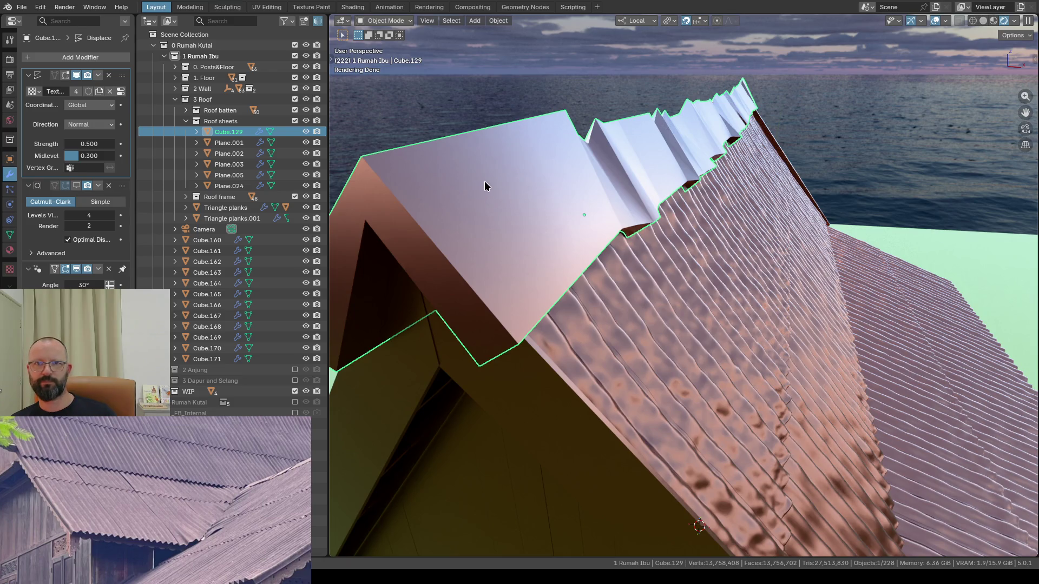
pyautogui.scroll(-5, 557, 182)
pyautogui.moveTo(556, 182)
pyautogui.mouseDown(button='middle')
pyautogui.moveTo(550, 217)
pyautogui.moveTo(643, 378)
pyautogui.mouseUp(button='middle')
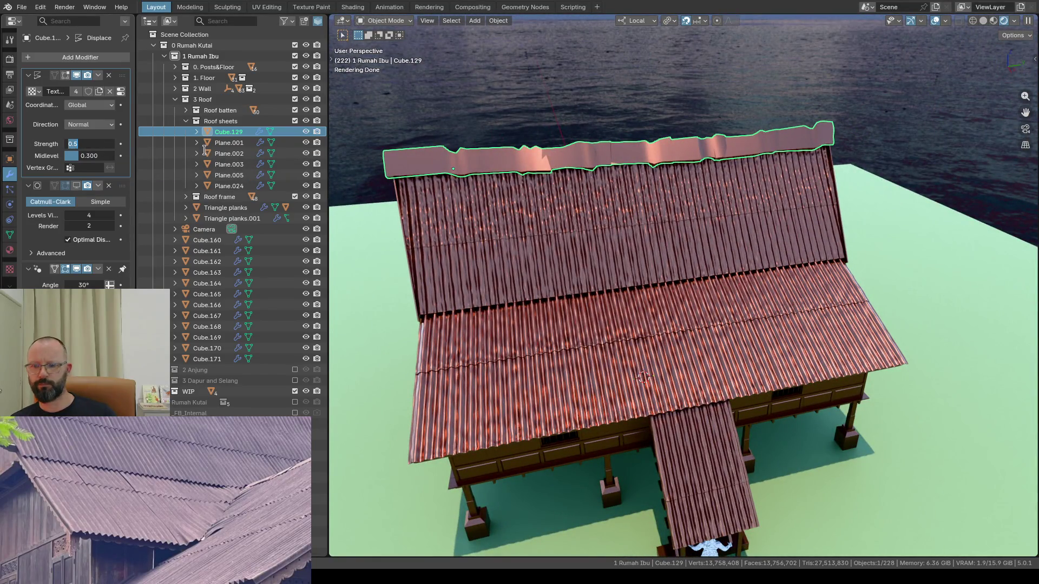
pyautogui.write('0.2')
# Step: Lower the strength to 0.2 and finally settle it at 0.05 for gentle dents
pyautogui.press('Return')
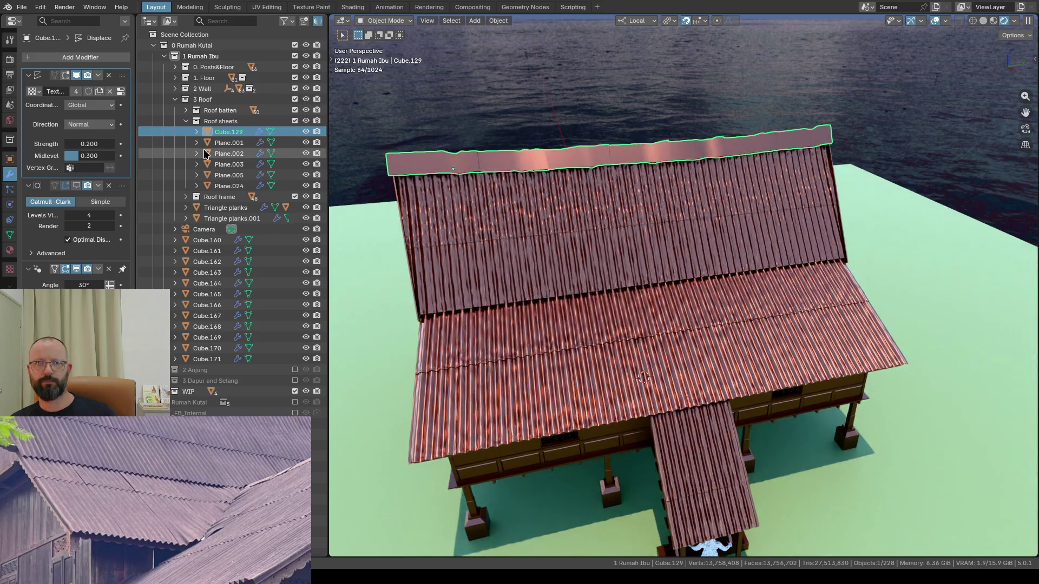
pyautogui.scroll(3, 723, 152)
pyautogui.scroll(2, 565, 156)
pyautogui.moveTo(515, 146)
pyautogui.mouseDown(button='middle')
pyautogui.moveTo(587, 134)
pyautogui.moveTo(598, 143)
pyautogui.mouseUp(button='middle')
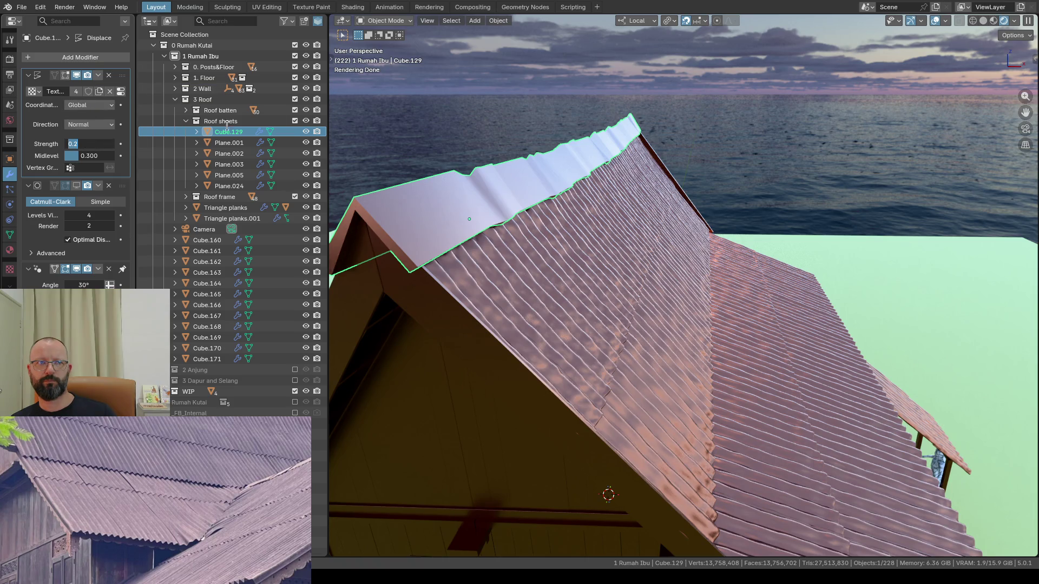
pyautogui.press('BackSpace')
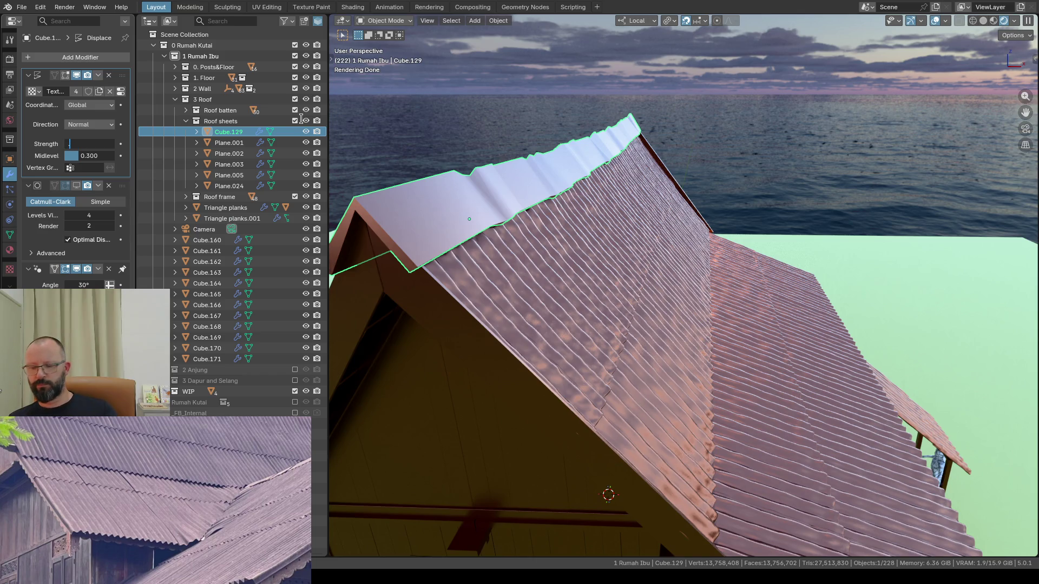
pyautogui.write('0.05')
pyautogui.press('Return')
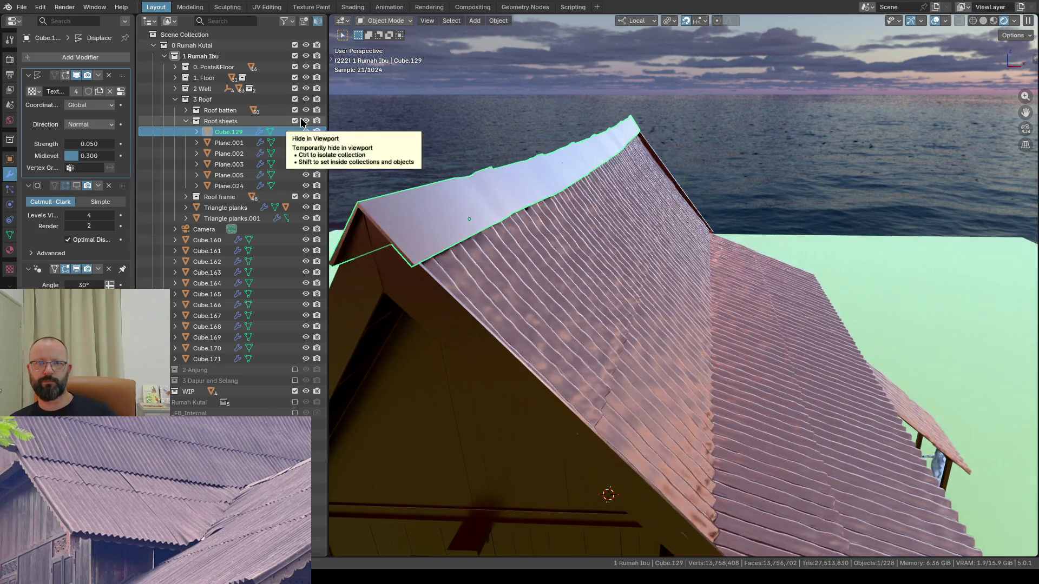
# Step: Orbit around the roof ridge from several angles, then enter Edit Mode on Cube.129
pyautogui.moveTo(578, 181)
pyautogui.mouseDown(button='middle')
pyautogui.moveTo(507, 180)
pyautogui.moveTo(469, 166)
pyautogui.moveTo(406, 171)
pyautogui.mouseUp(button='middle')
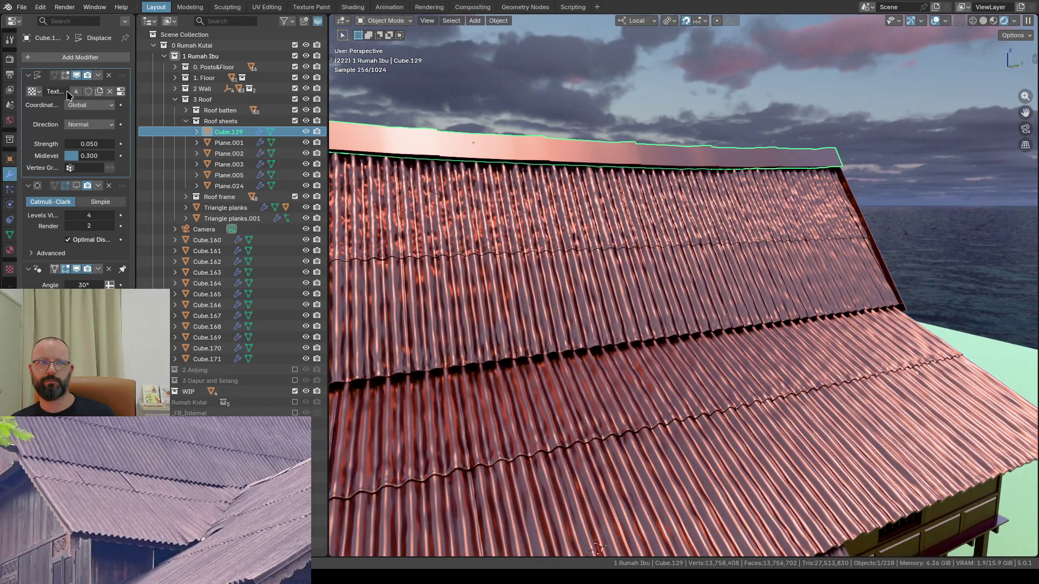
pyautogui.moveTo(454, 155)
pyautogui.mouseDown(button='middle')
pyautogui.moveTo(530, 134)
pyautogui.moveTo(619, 164)
pyautogui.mouseUp(button='middle')
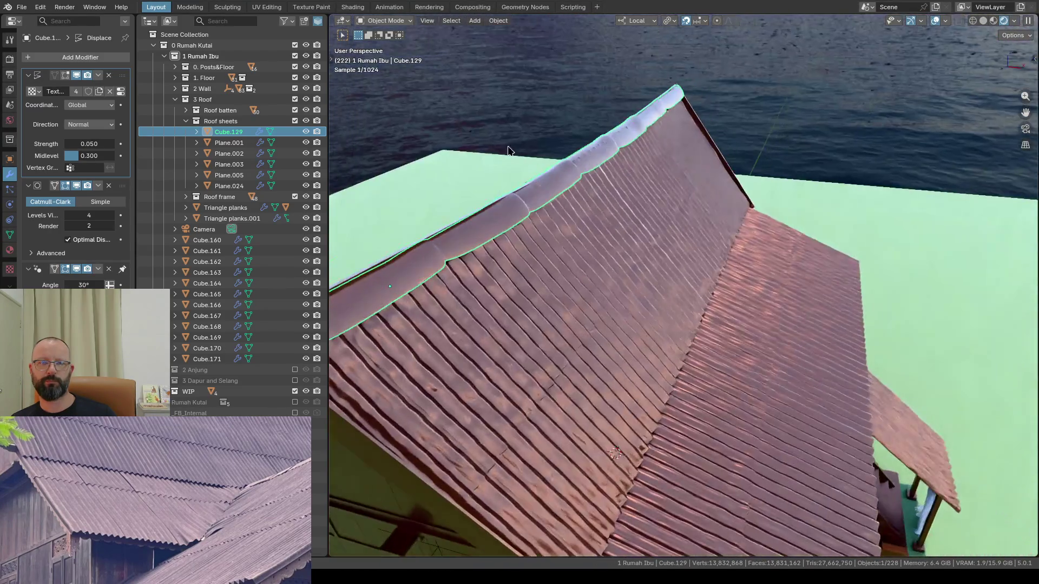
pyautogui.moveTo(619, 164)
pyautogui.mouseDown(button='middle')
pyautogui.moveTo(478, 245)
pyautogui.moveTo(562, 176)
pyautogui.moveTo(586, 189)
pyautogui.mouseUp(button='middle')
pyautogui.press('Tab')
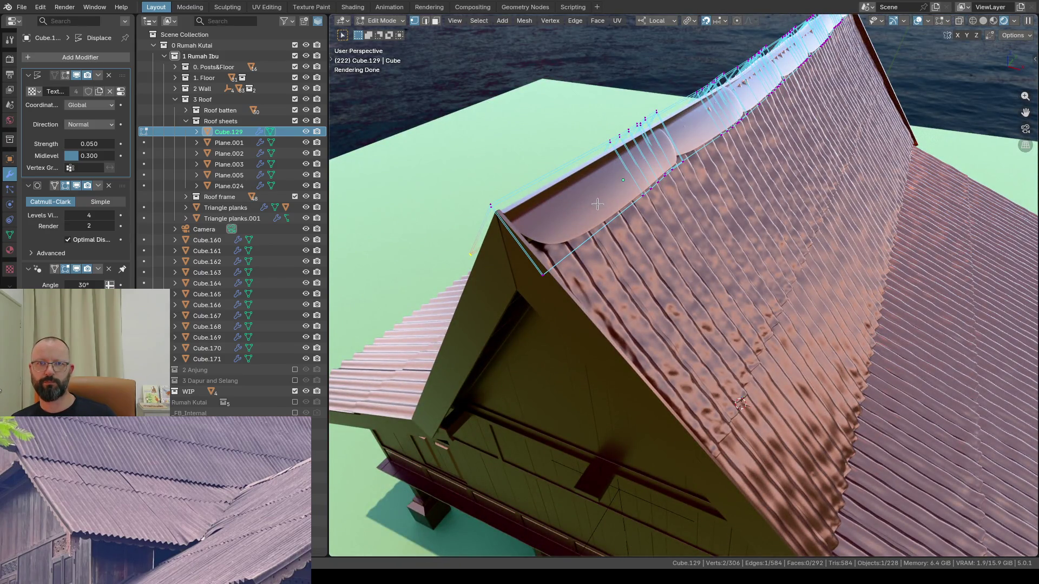
# Step: Add two loop cuts along the ridge cap and slide them close to its edge (-0.9)
pyautogui.hotkey('ctrl', 'r')
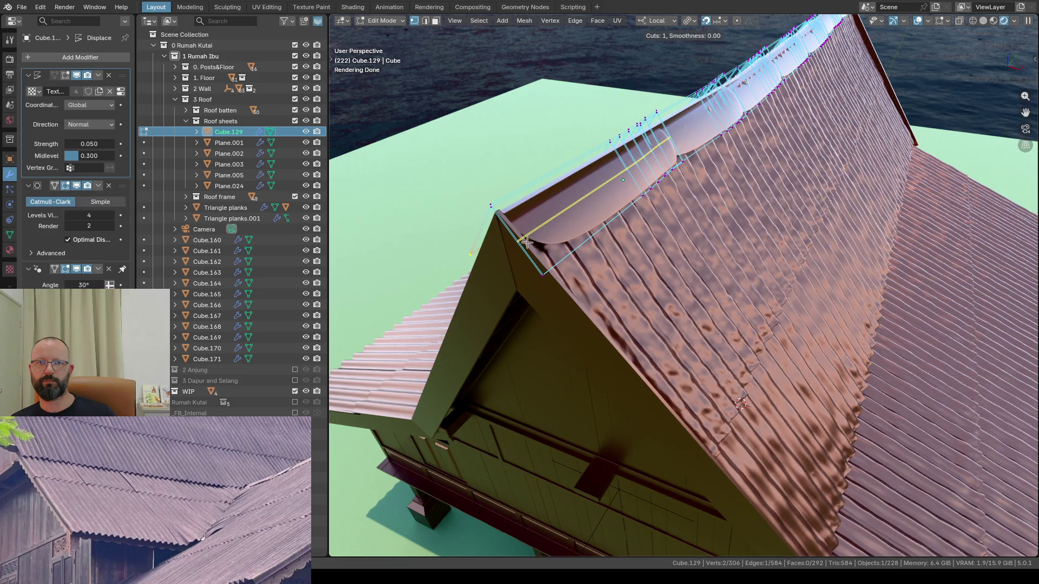
pyautogui.click(550, 225)
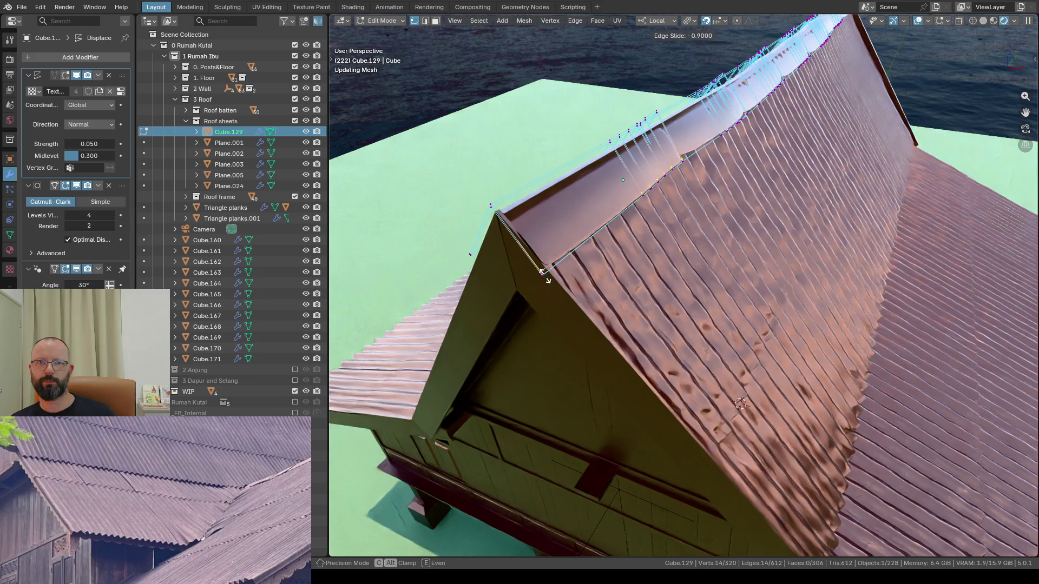
pyautogui.click(547, 277)
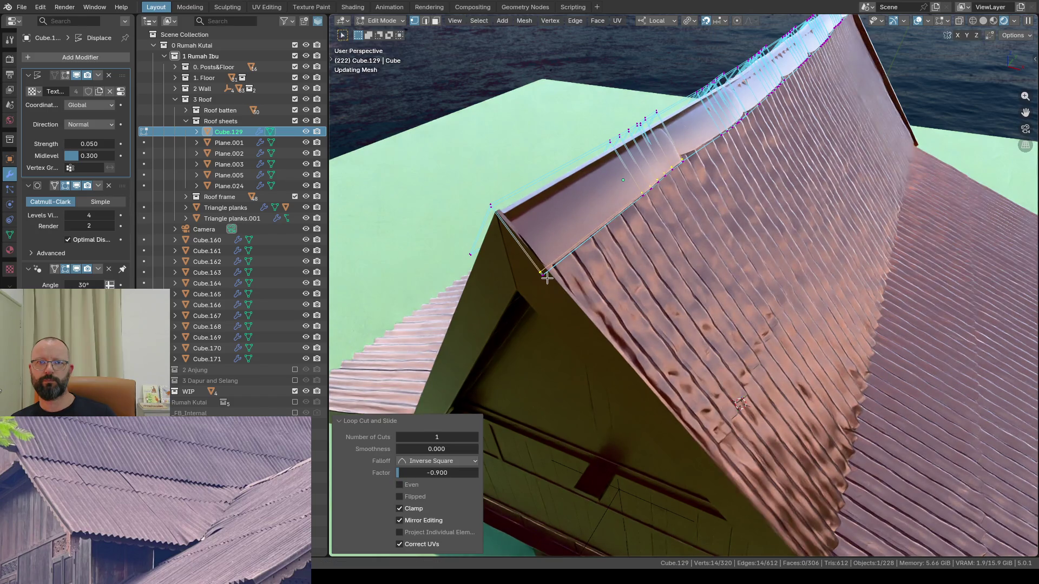
pyautogui.hotkey('ctrl', 'r')
pyautogui.click(589, 237)
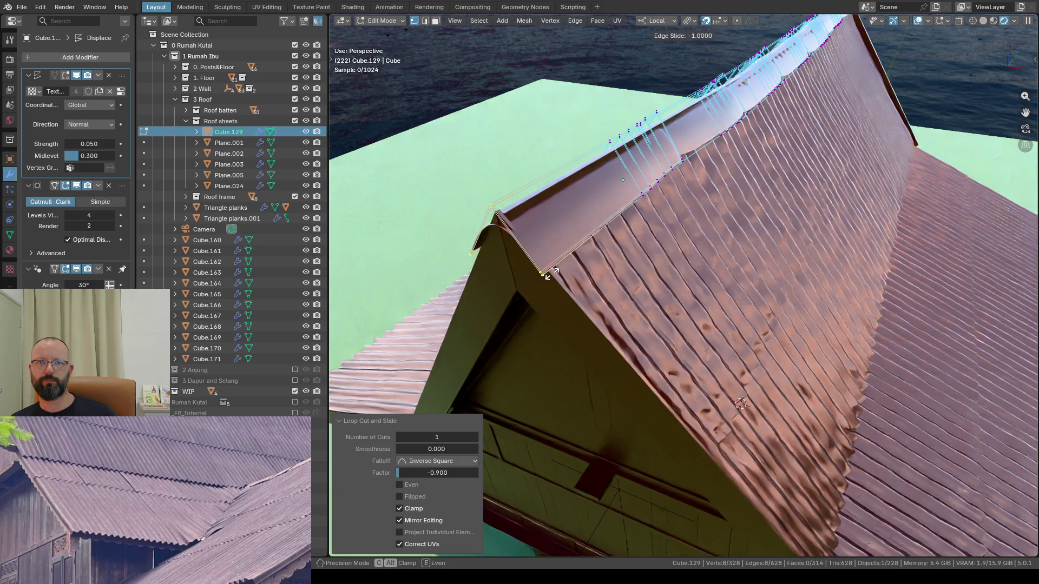
pyautogui.rightClick(548, 273)
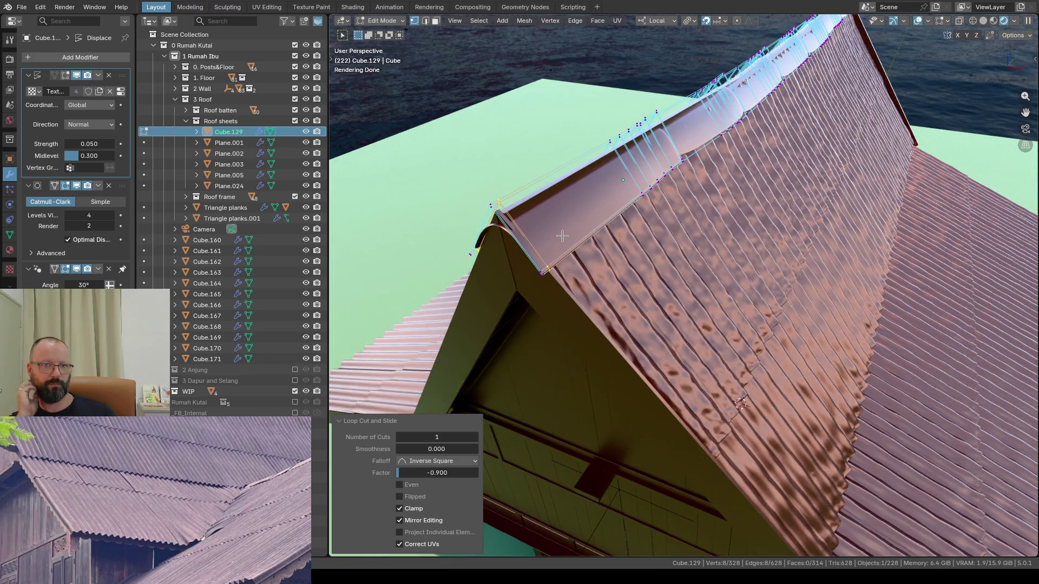
# Step: Remove the Displace and Subdivision modifiers from the ridge cap and leave Edit Mode
pyautogui.click(108, 75)
pyautogui.click(109, 76)
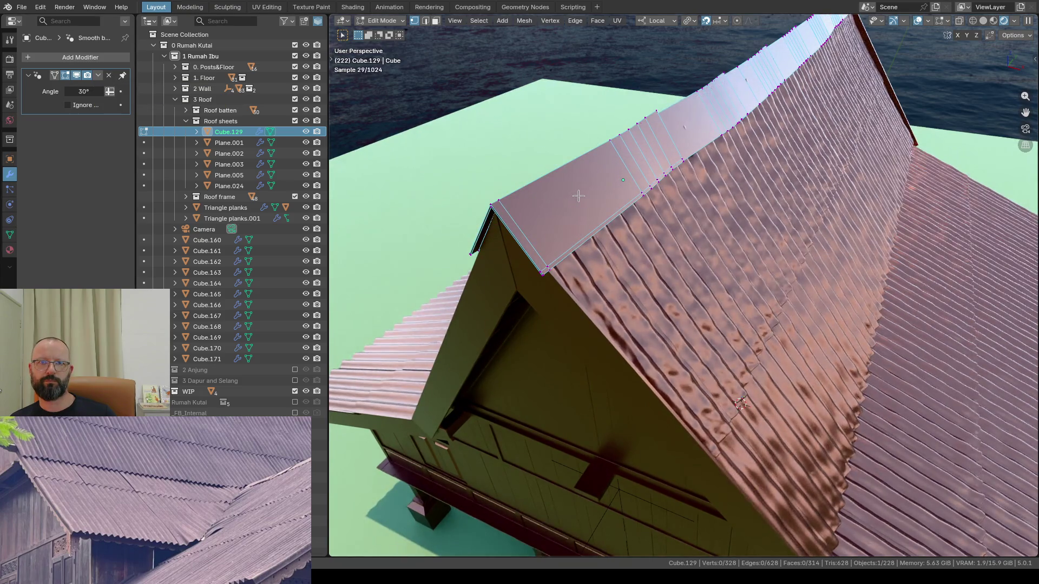
pyautogui.press('Tab')
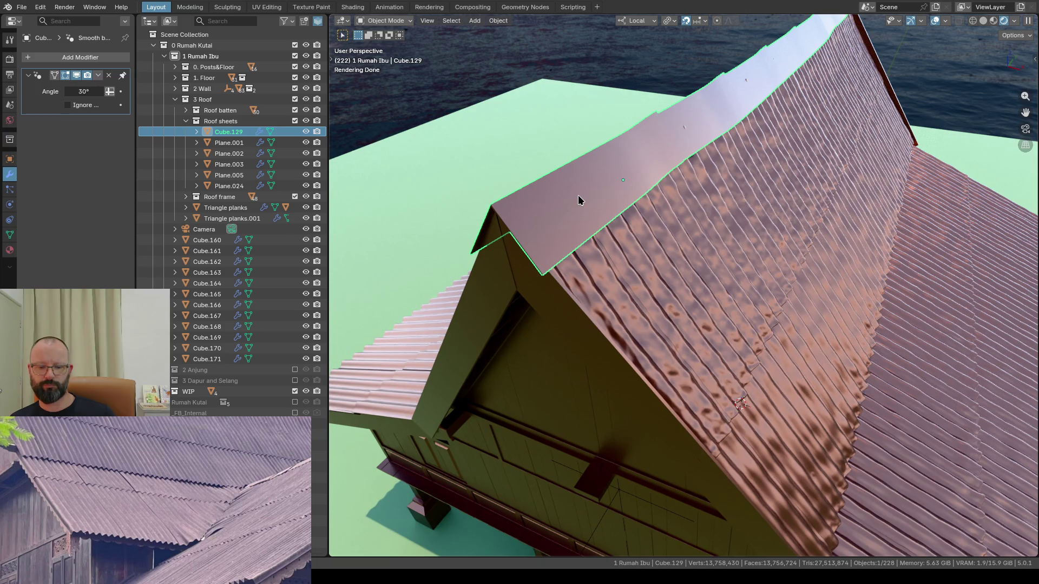
# Step: Apply the Fast Bevel preset, giving Cube.129 a 0.003 m three-segment bevel, and inspect the ridge
pyautogui.press('n')
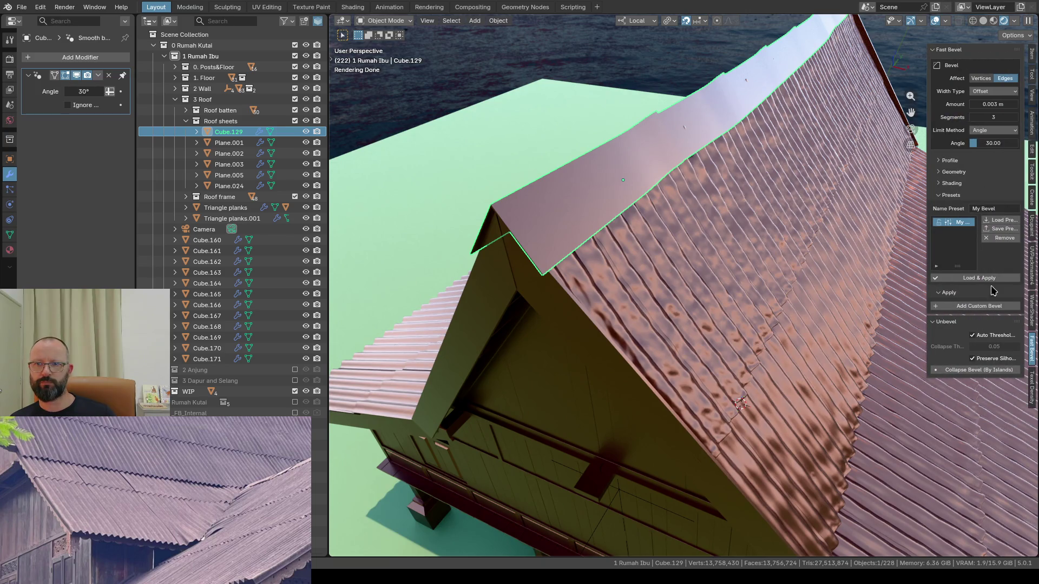
pyautogui.click(989, 308)
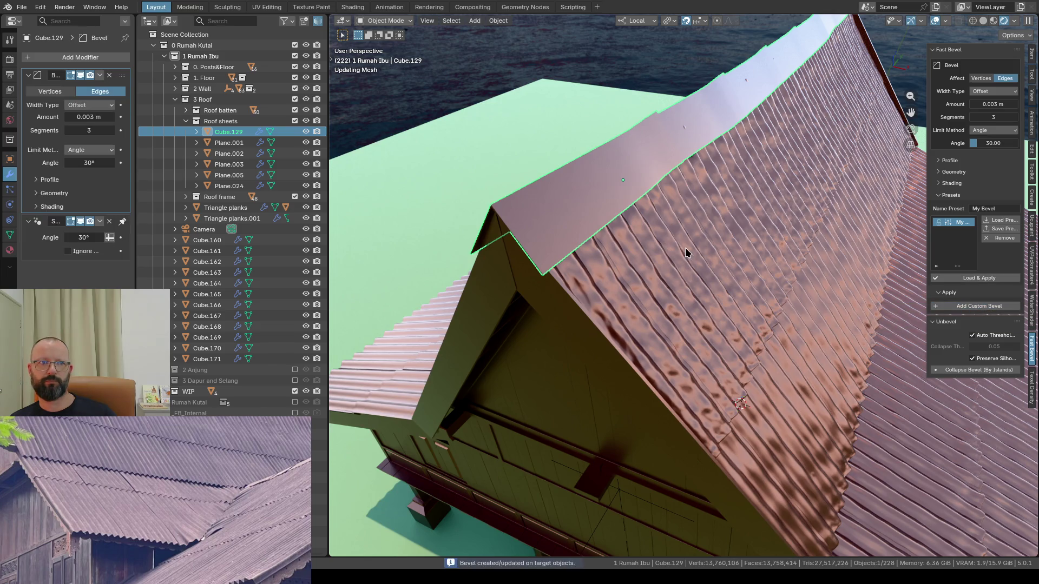
pyautogui.scroll(5, 586, 170)
pyautogui.scroll(-5, 586, 171)
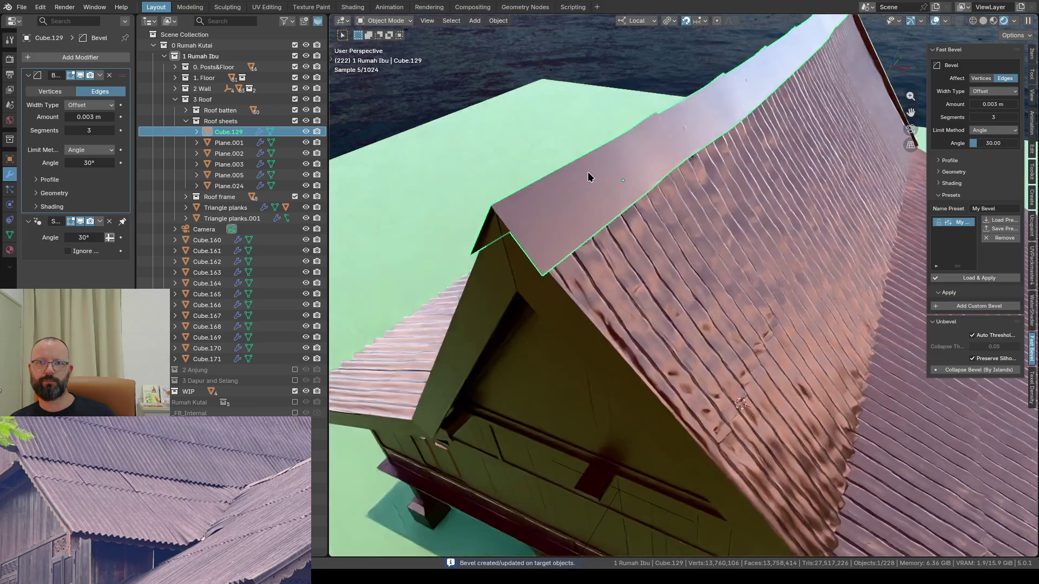
pyautogui.moveTo(588, 172); pyautogui.dragTo(504, 152, button='middle')
pyautogui.scroll(3, 553, 158)
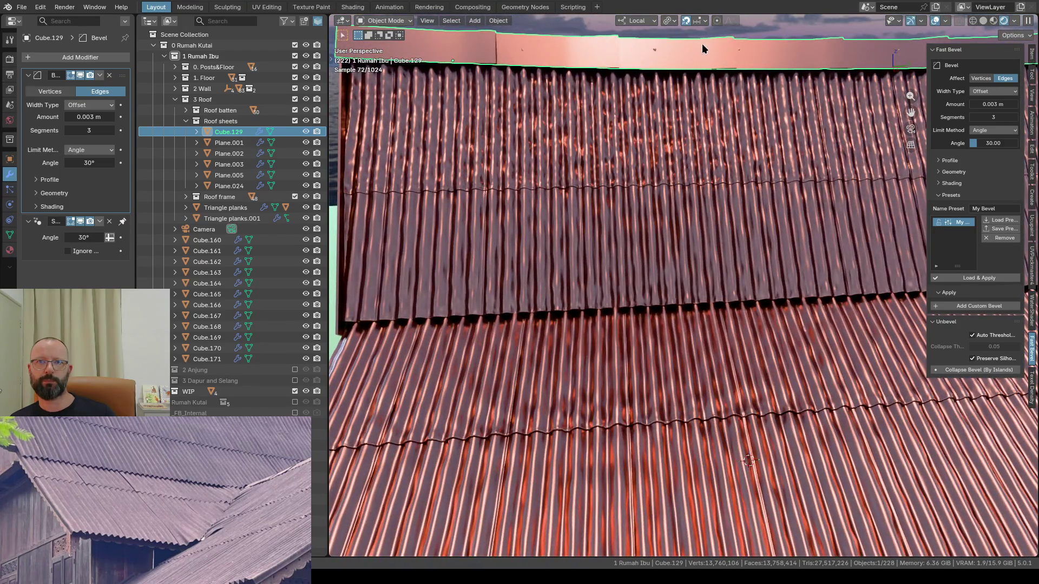
pyautogui.keyDown('shift'); pyautogui.moveTo(701, 43); pyautogui.dragTo(572, 130, button='middle'); pyautogui.keyUp('shift')
pyautogui.scroll(2, 572, 131)
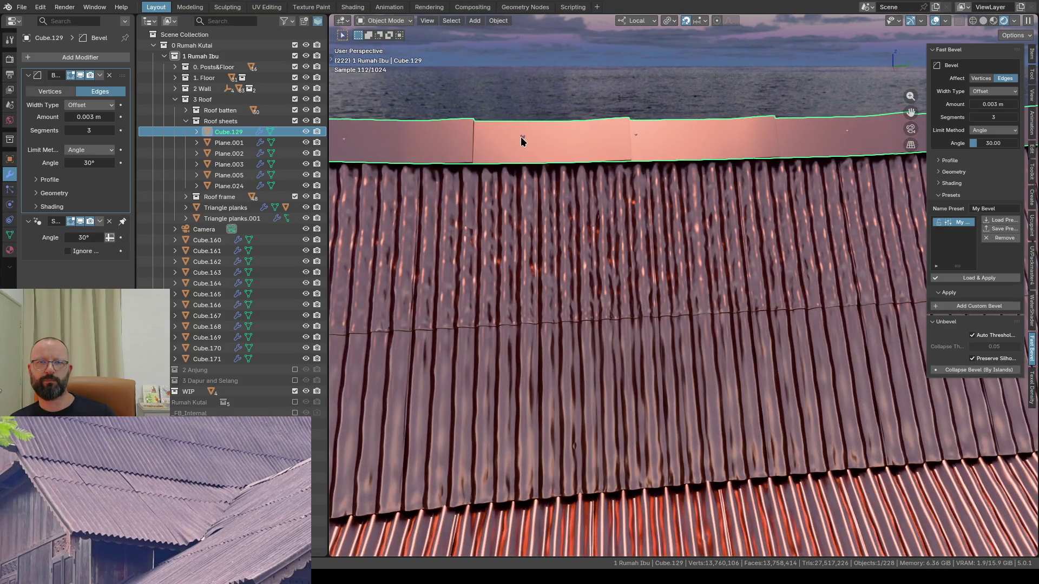
pyautogui.scroll(1, 528, 138)
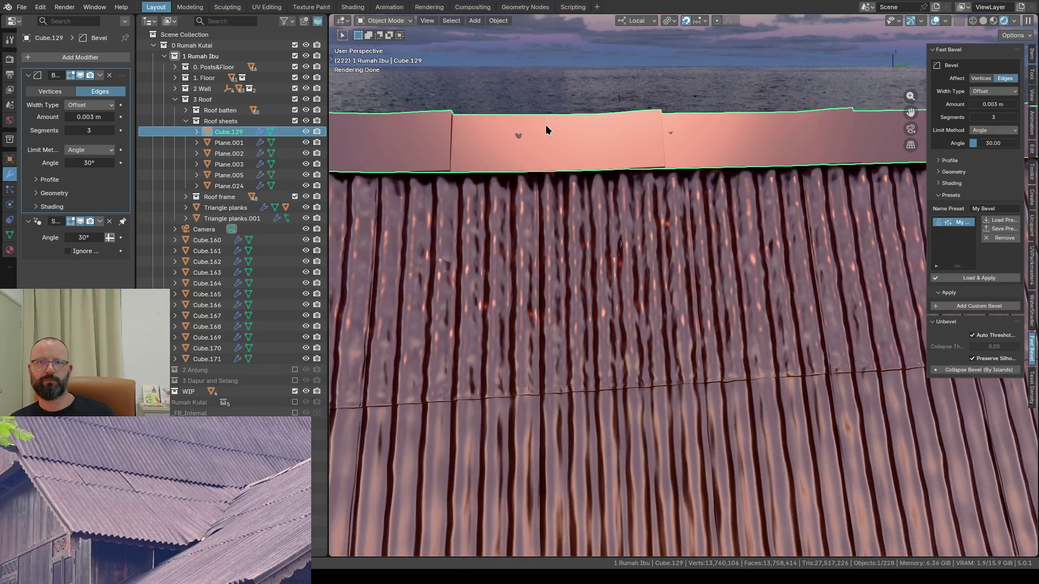
pyautogui.moveTo(546, 124)
pyautogui.mouseDown(button='middle')
pyautogui.moveTo(622, 119)
pyautogui.moveTo(557, 119)
pyautogui.moveTo(570, 125)
pyautogui.mouseUp(button='middle')
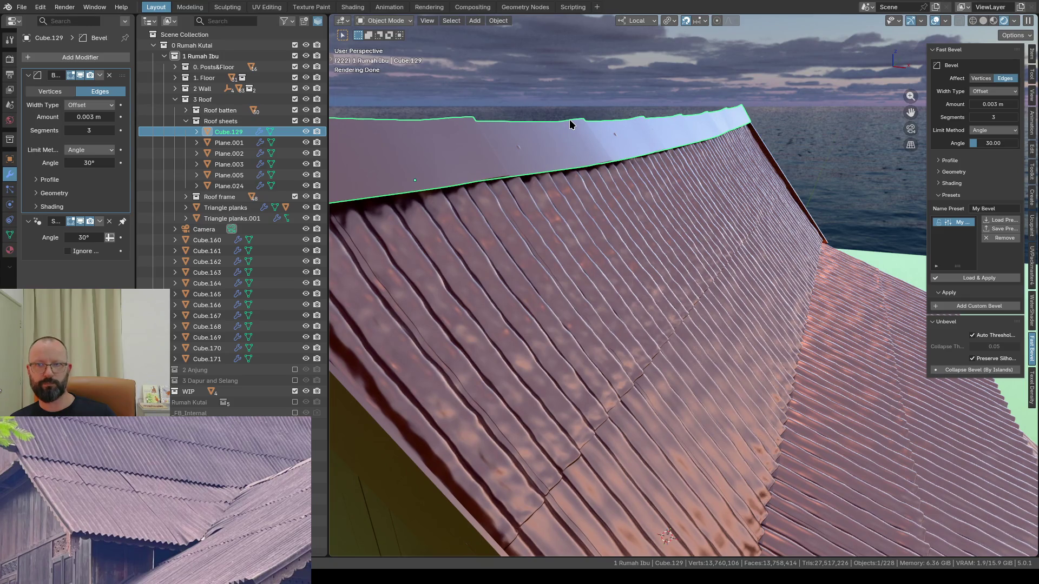
# Step: Move the ridge cap up 0.011152 m along the global Z axis
pyautogui.click(637, 21)
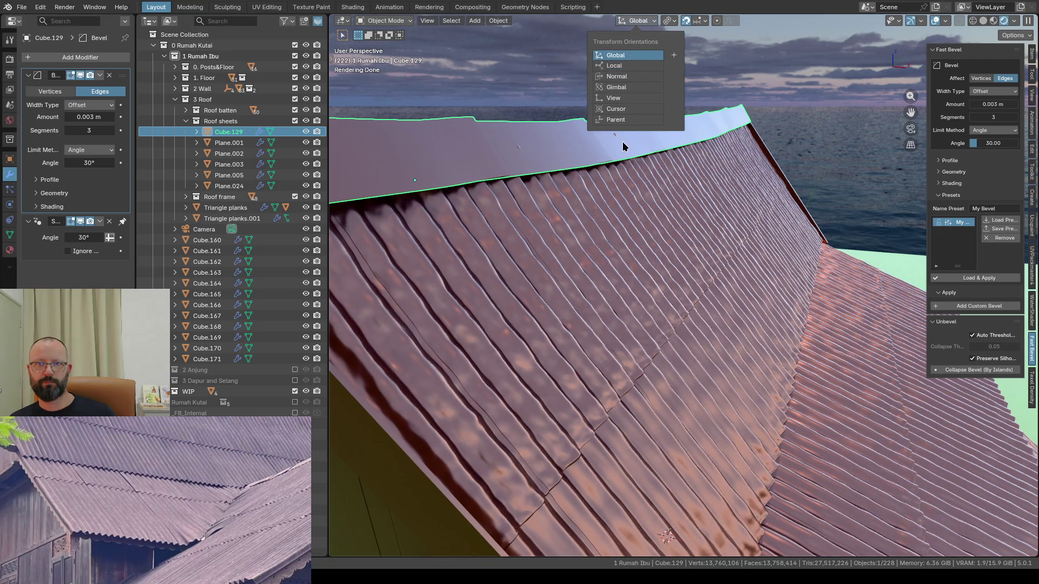
pyautogui.press('g')
pyautogui.press('z')
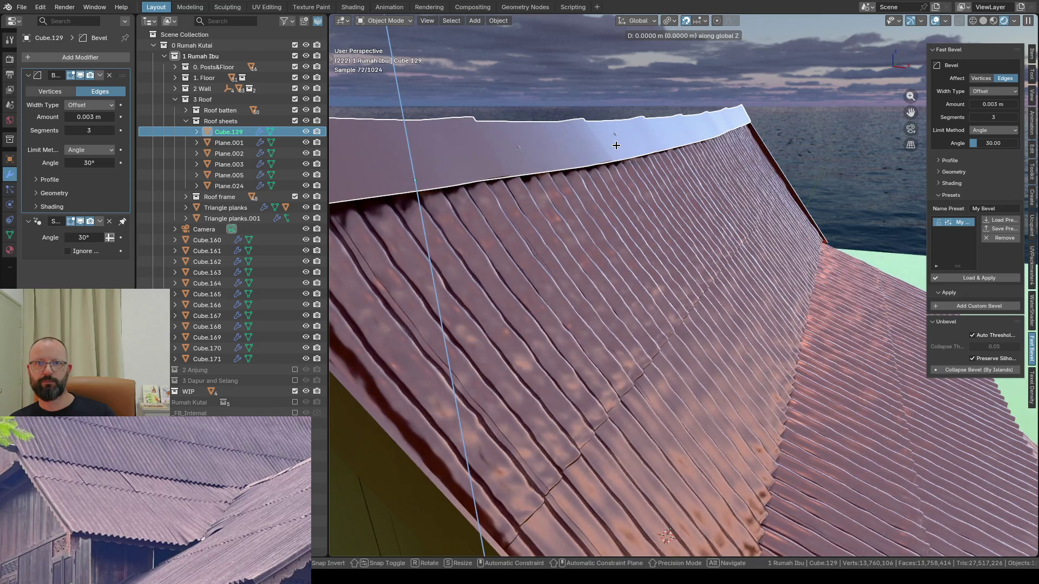
pyautogui.press('Escape')
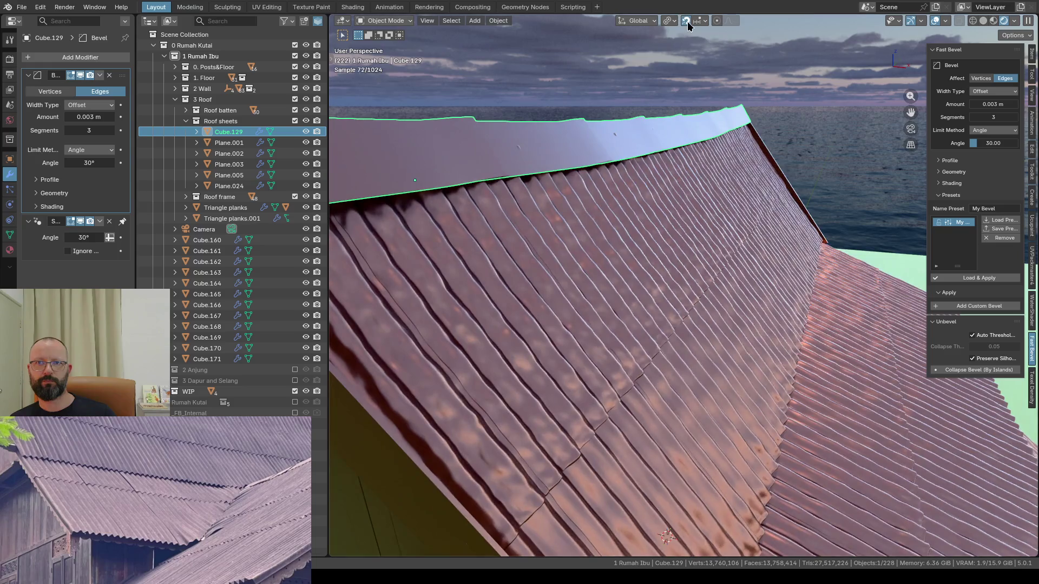
pyautogui.press('g')
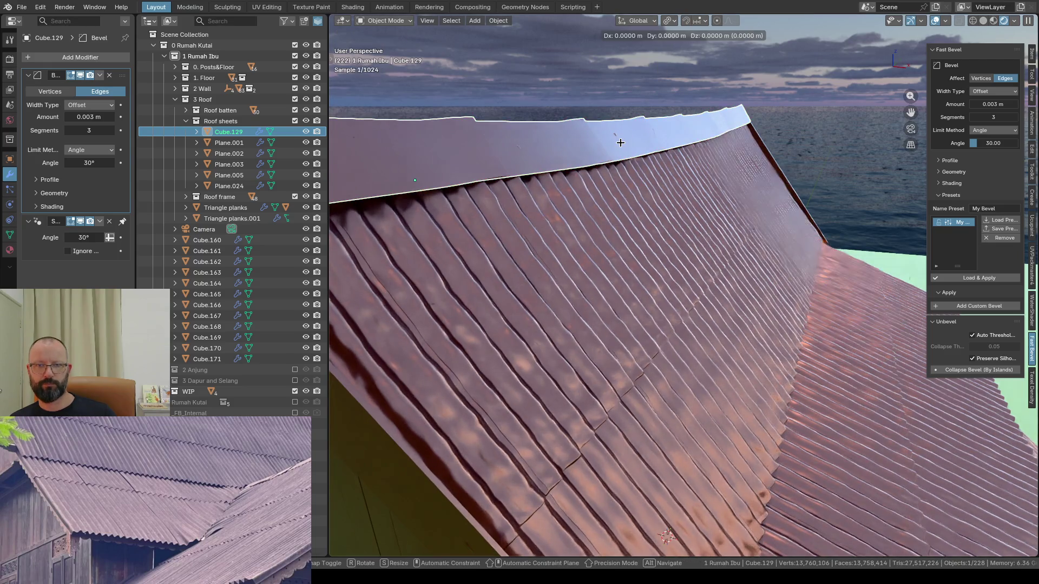
pyautogui.press('z')
pyautogui.click(620, 144)
pyautogui.scroll(-5, 620, 145)
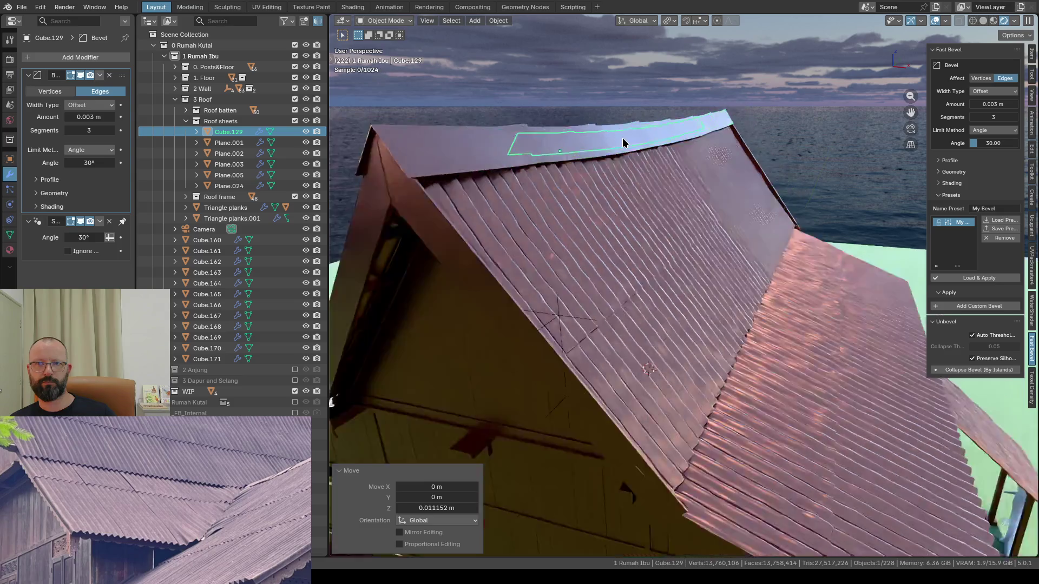
pyautogui.scroll(-3, 623, 137)
pyautogui.scroll(2, 610, 115)
# Step: Orbit around the house and select the upper roof sheet Plane.003
pyautogui.moveTo(623, 133)
pyautogui.mouseDown(button='middle')
pyautogui.moveTo(609, 117)
pyautogui.moveTo(478, 125)
pyautogui.moveTo(585, 150)
pyautogui.mouseUp(button='middle')
pyautogui.scroll(2, 517, 128)
pyautogui.scroll(2, 594, 157)
pyautogui.scroll(1, 649, 167)
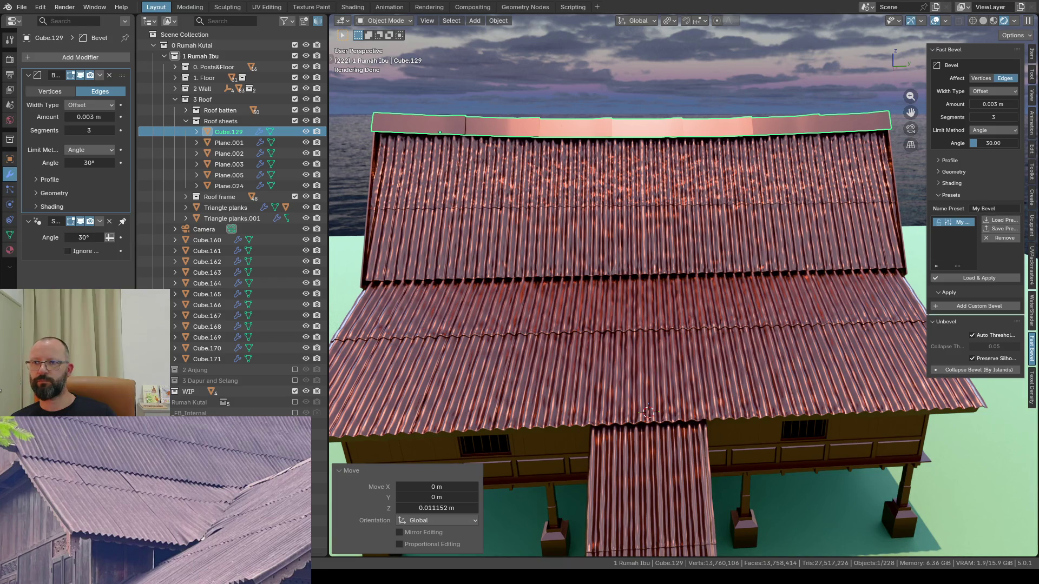
pyautogui.scroll(2, 668, 195)
pyautogui.scroll(3, 667, 191)
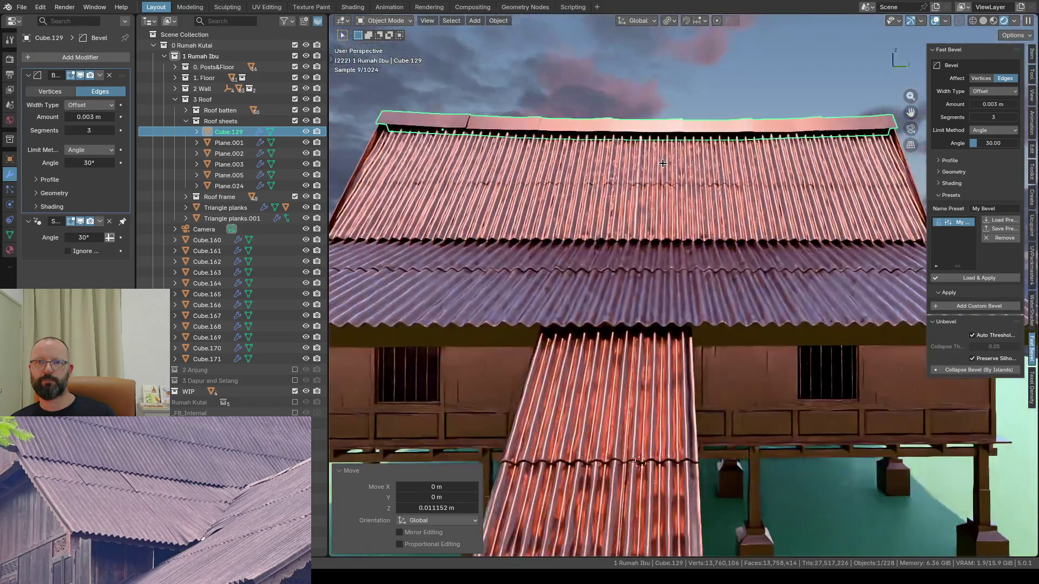
pyautogui.scroll(1, 665, 175)
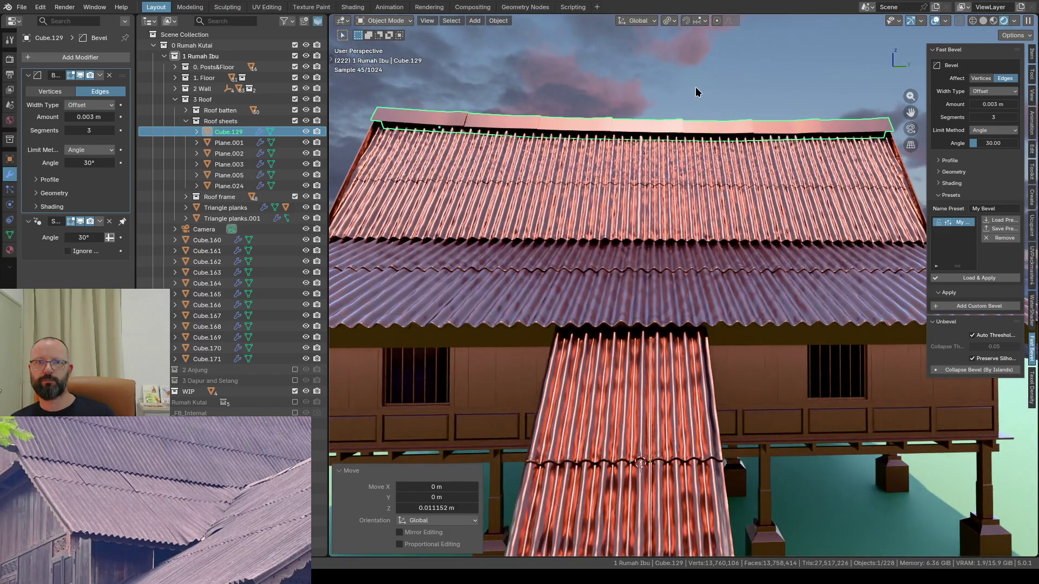
pyautogui.click(615, 212)
# Step: Inspect Plane.003 up close, hide the sidebar, deselect it and view the whole house
pyautogui.moveTo(616, 212); pyautogui.dragTo(617, 227, button='middle')
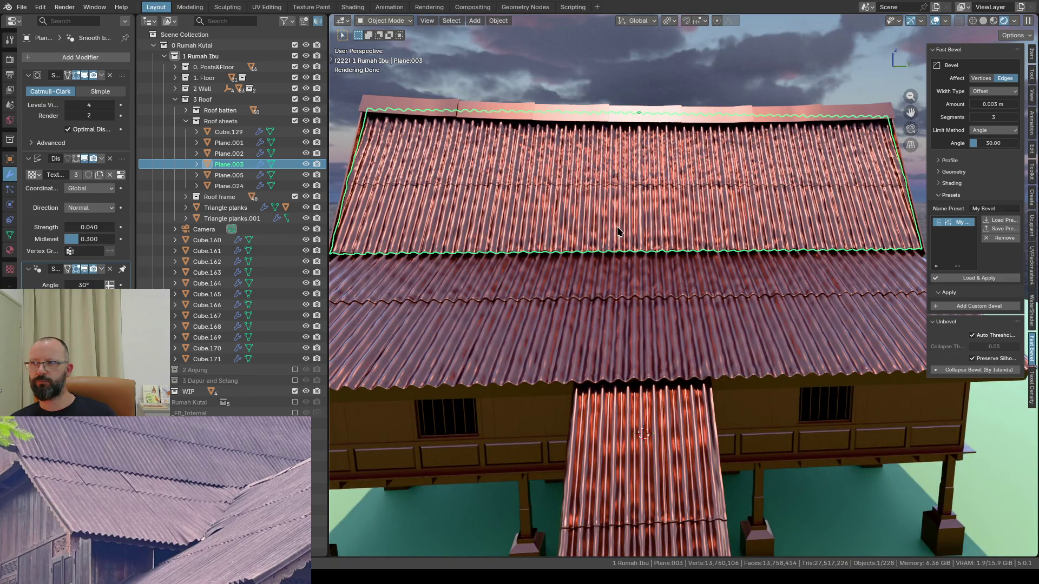
pyautogui.scroll(3, 649, 277)
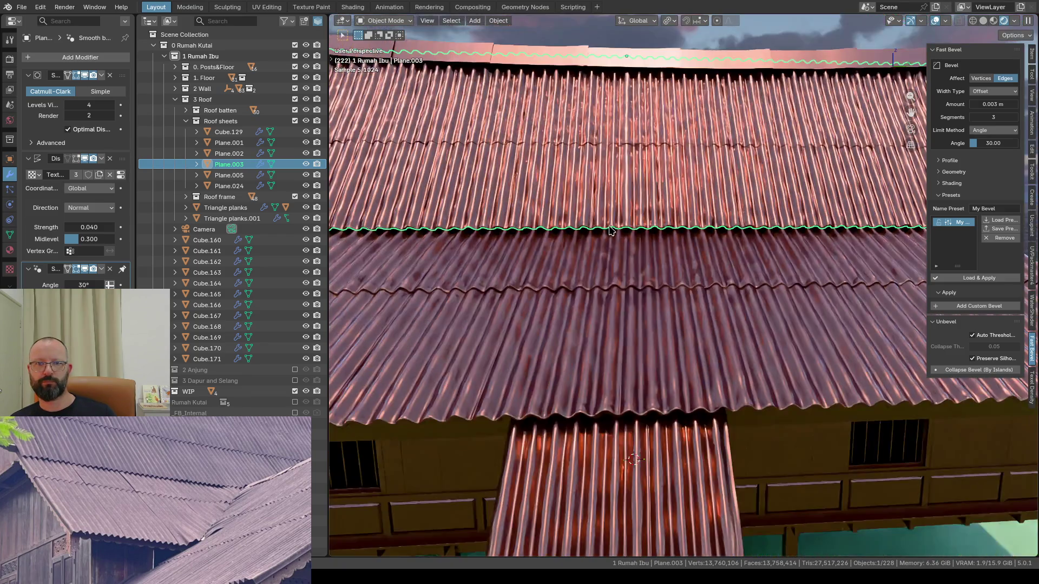
pyautogui.moveTo(611, 231)
pyautogui.mouseDown(button='middle')
pyautogui.moveTo(612, 256)
pyautogui.moveTo(600, 242)
pyautogui.mouseUp(button='middle')
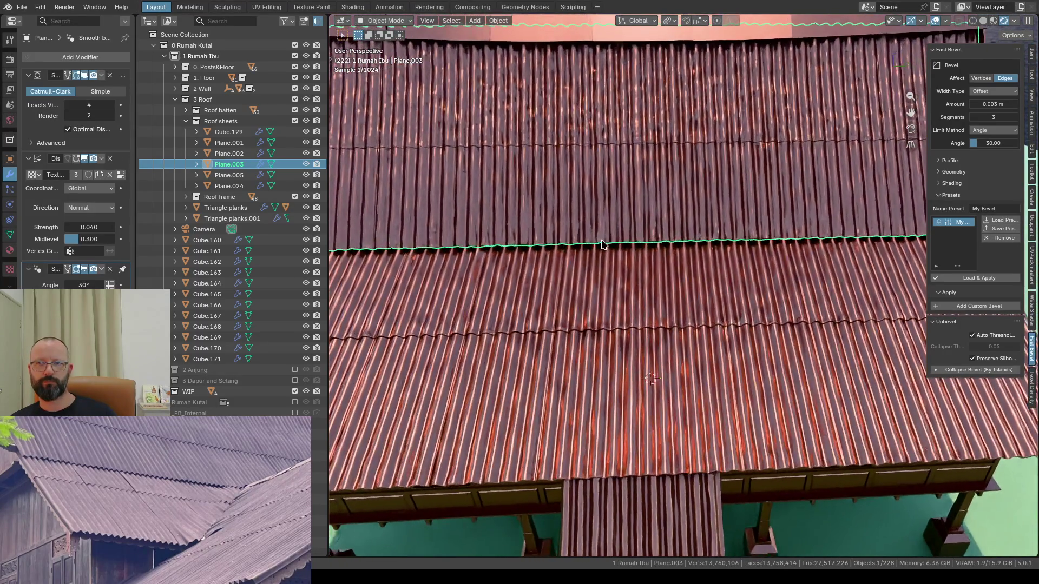
pyautogui.press('n')
pyautogui.moveTo(601, 242)
pyautogui.mouseDown(button='middle')
pyautogui.moveTo(626, 239)
pyautogui.moveTo(622, 43)
pyautogui.mouseUp(button='middle')
pyautogui.scroll(-3, 626, 239)
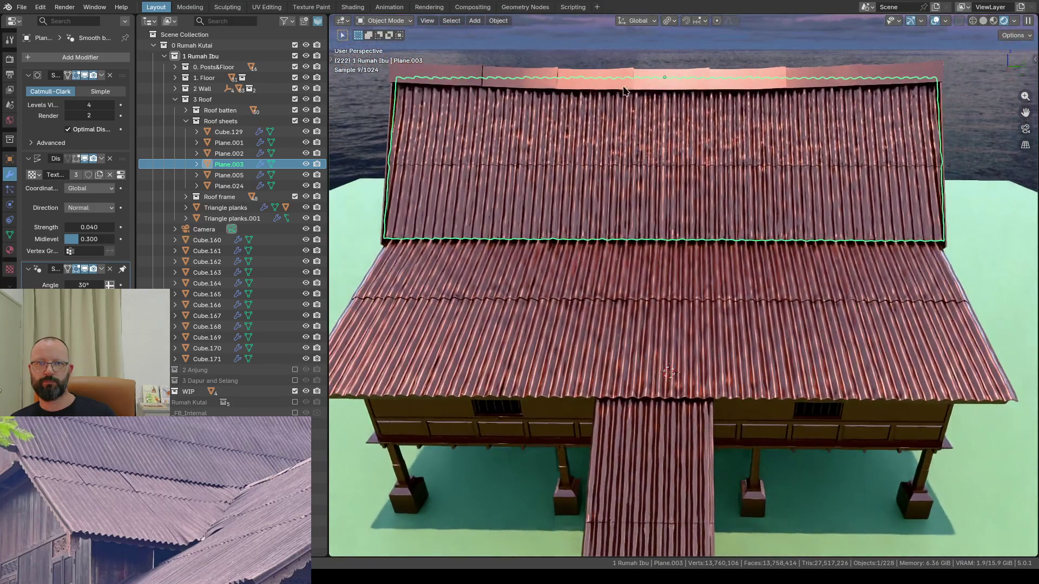
pyautogui.click(622, 43)
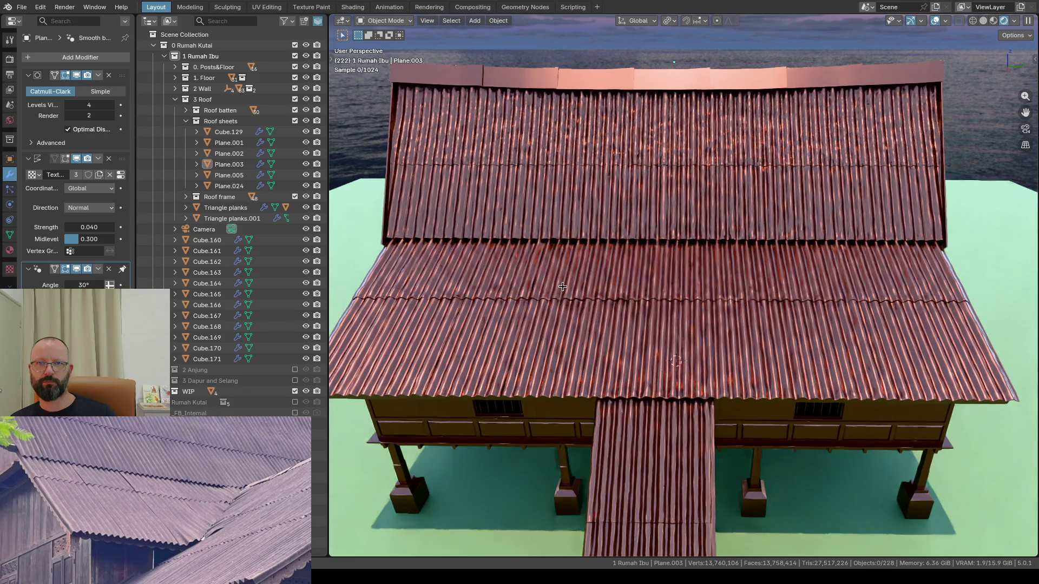
pyautogui.moveTo(555, 300)
pyautogui.mouseDown(button='middle')
pyautogui.moveTo(574, 260)
pyautogui.moveTo(578, 313)
pyautogui.mouseUp(button='middle')
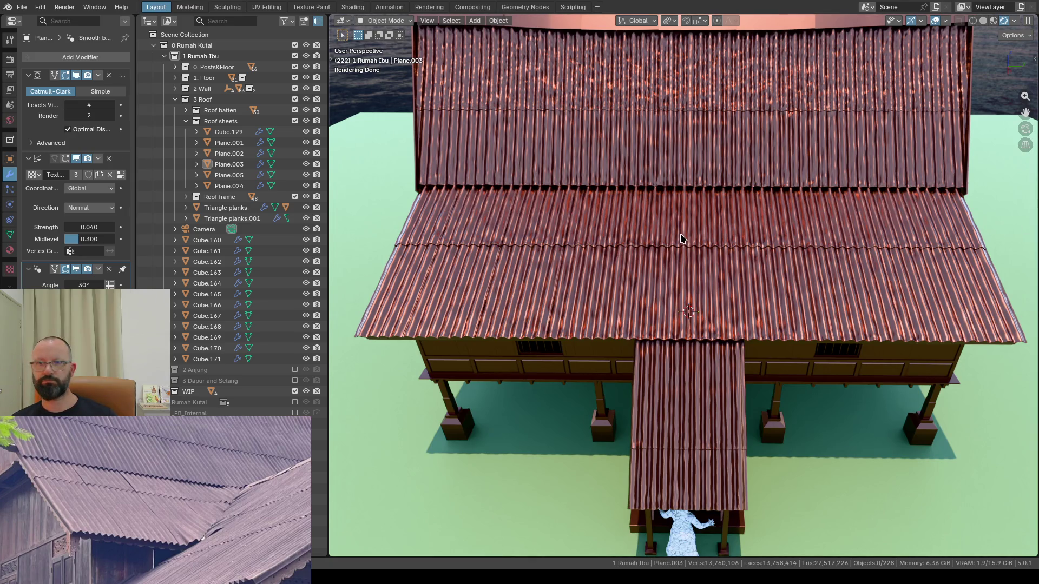
pyautogui.scroll(-3, 682, 227)
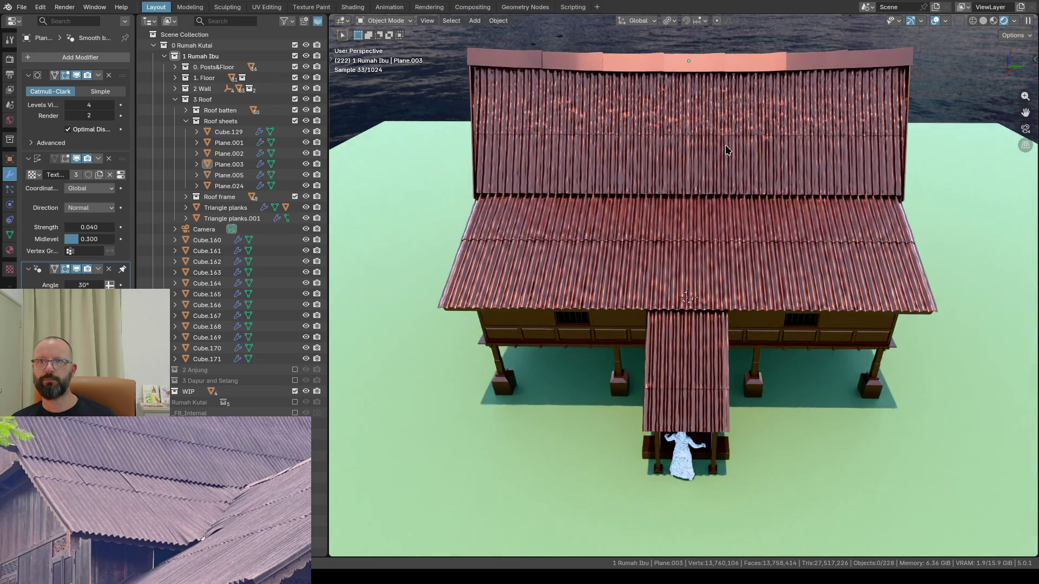
pyautogui.scroll(2, 724, 146)
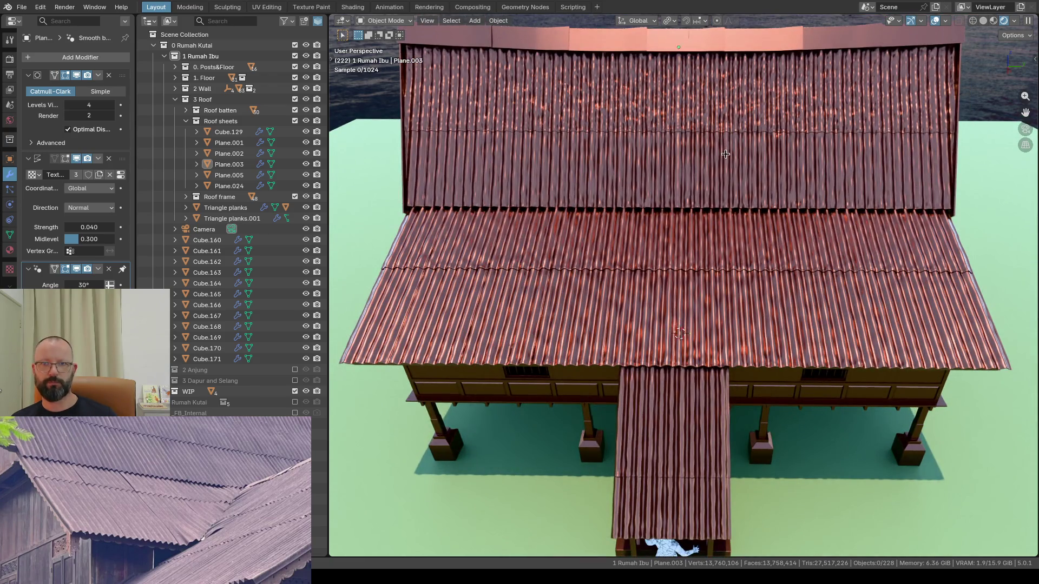
pyautogui.moveTo(725, 144)
pyautogui.mouseDown(button='middle')
pyautogui.moveTo(736, 188)
pyautogui.moveTo(722, 182)
pyautogui.mouseUp(button='middle')
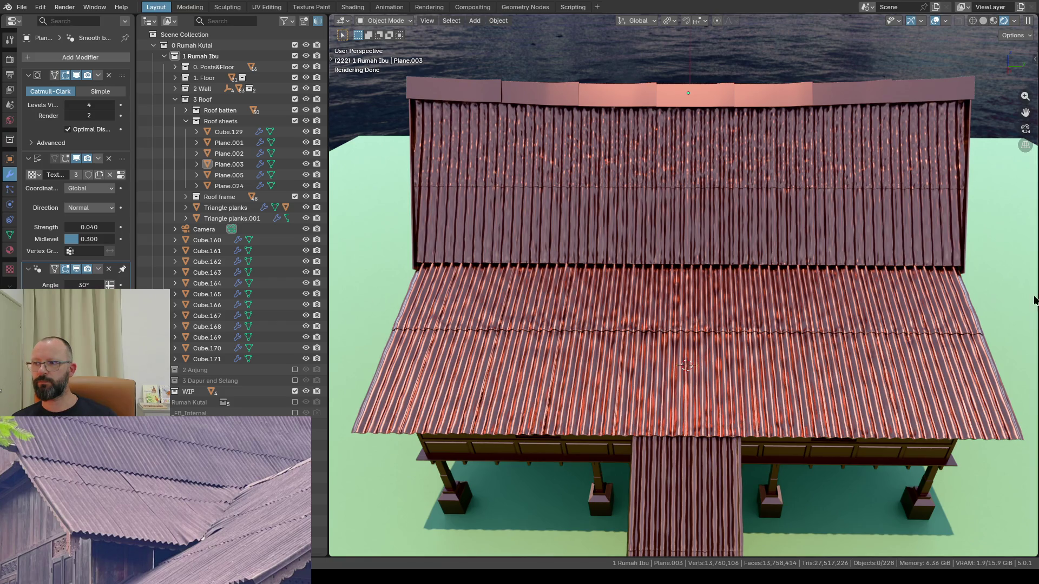
# Step: Disable viewport display of the Displace modifier on Plane.003, Plane.002 and Plane.024
pyautogui.moveTo(800, 307); pyautogui.dragTo(679, 198, button='middle')
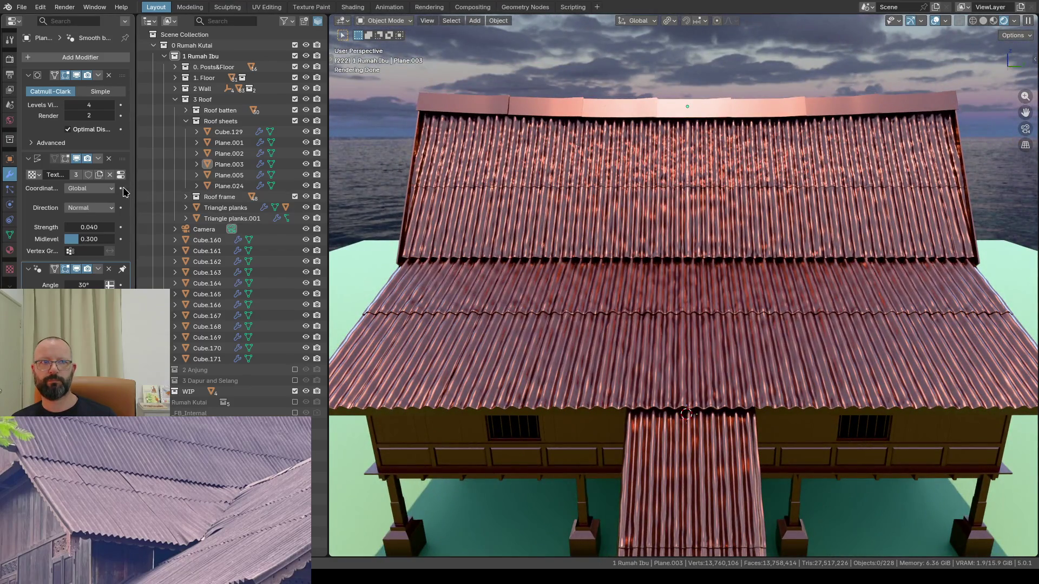
pyautogui.click(75, 159)
pyautogui.click(75, 159)
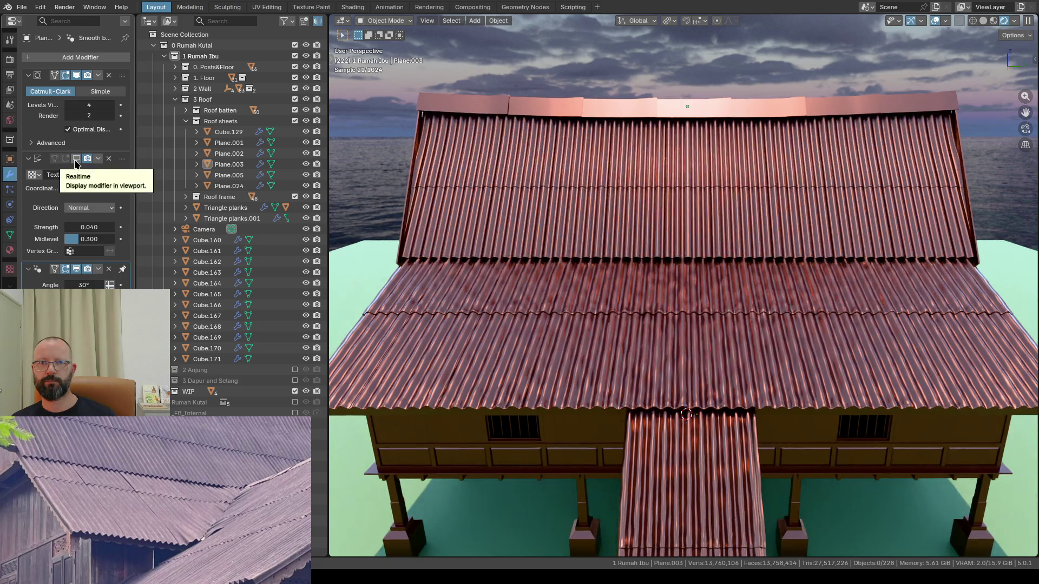
pyautogui.click(228, 153)
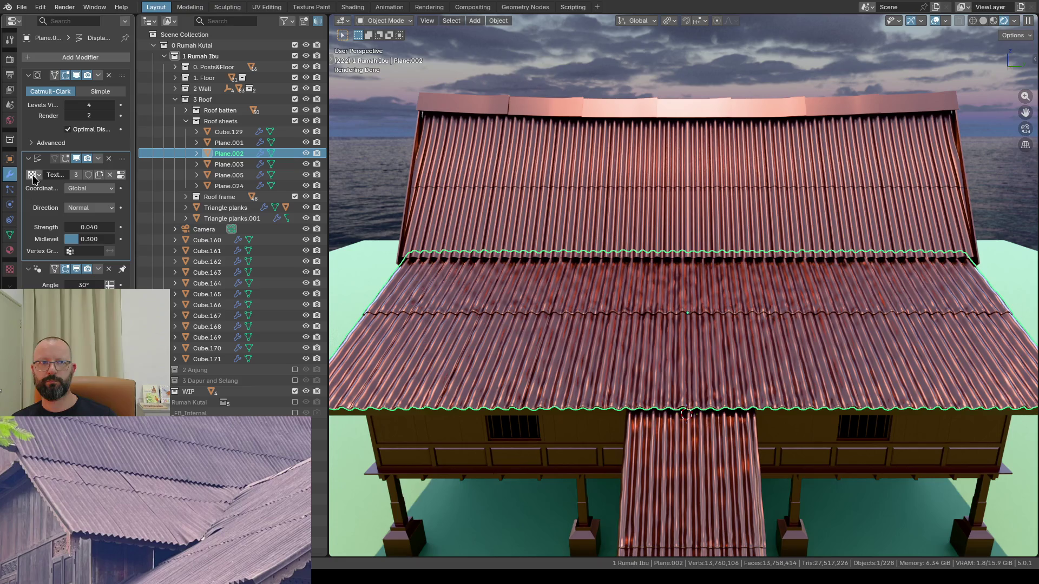
pyautogui.click(76, 160)
pyautogui.click(663, 459)
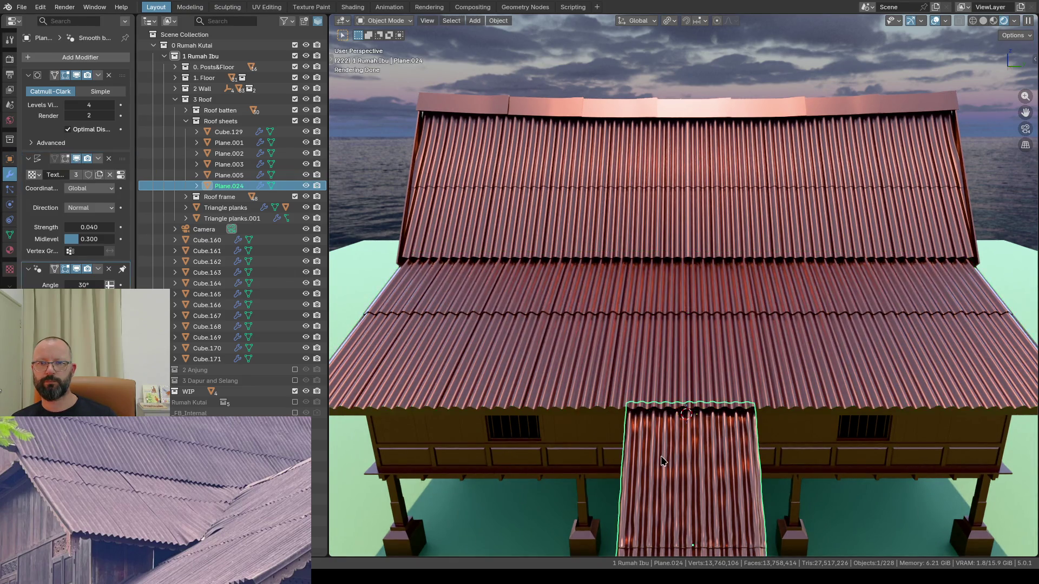
pyautogui.click(75, 160)
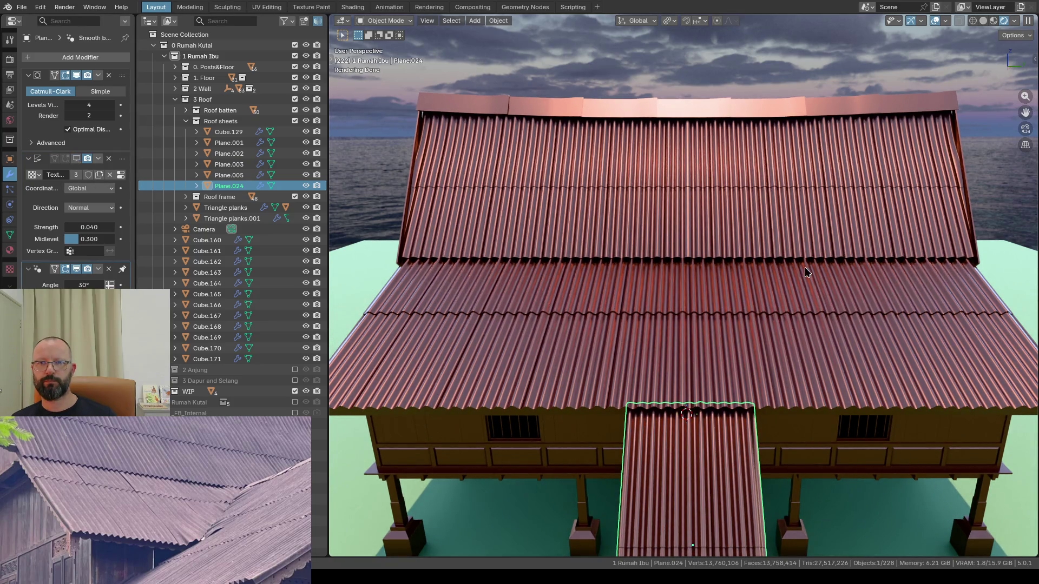
# Step: Hide the viewport overlays and orbit up toward the porch roof
pyautogui.click(910, 21)
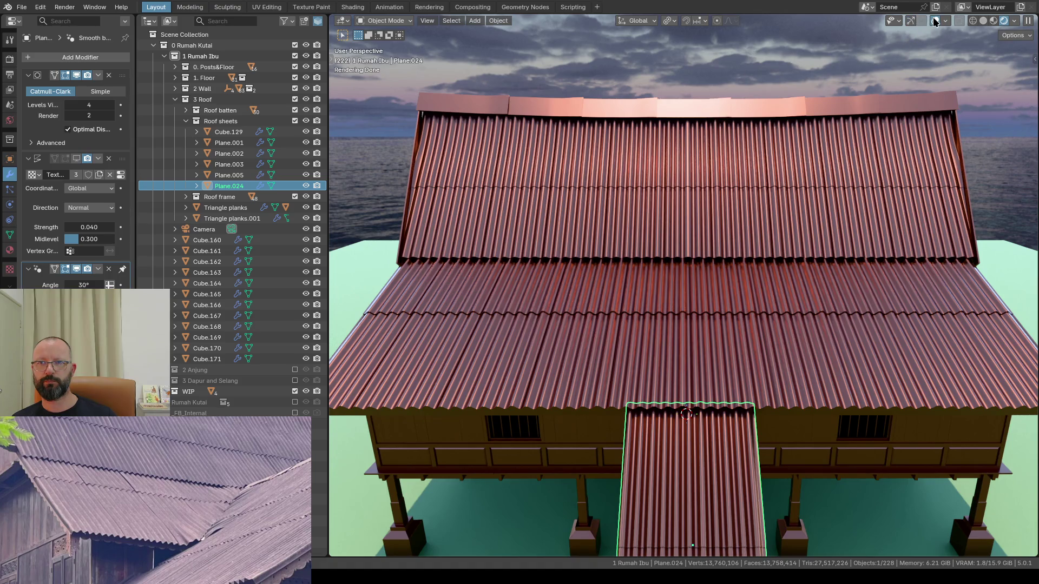
pyautogui.moveTo(802, 163); pyautogui.dragTo(807, 111, button='middle')
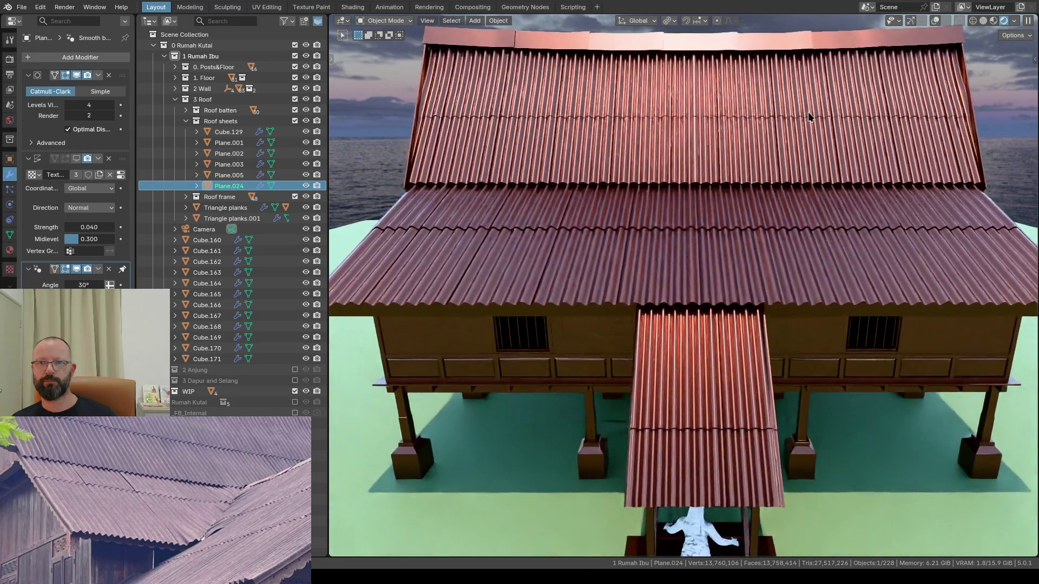
pyautogui.scroll(3, 808, 112)
pyautogui.moveTo(707, 134); pyautogui.dragTo(711, 115, button='middle')
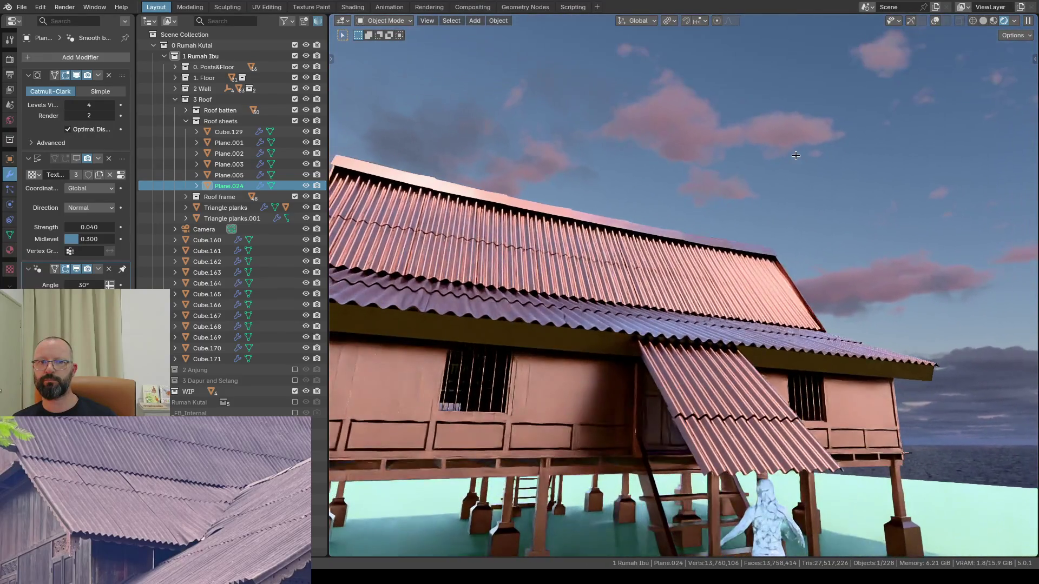
# Step: Fly the view around the stilt house to inspect it from both sides
pyautogui.press('Escape')
pyautogui.hotkey('shift', '`')
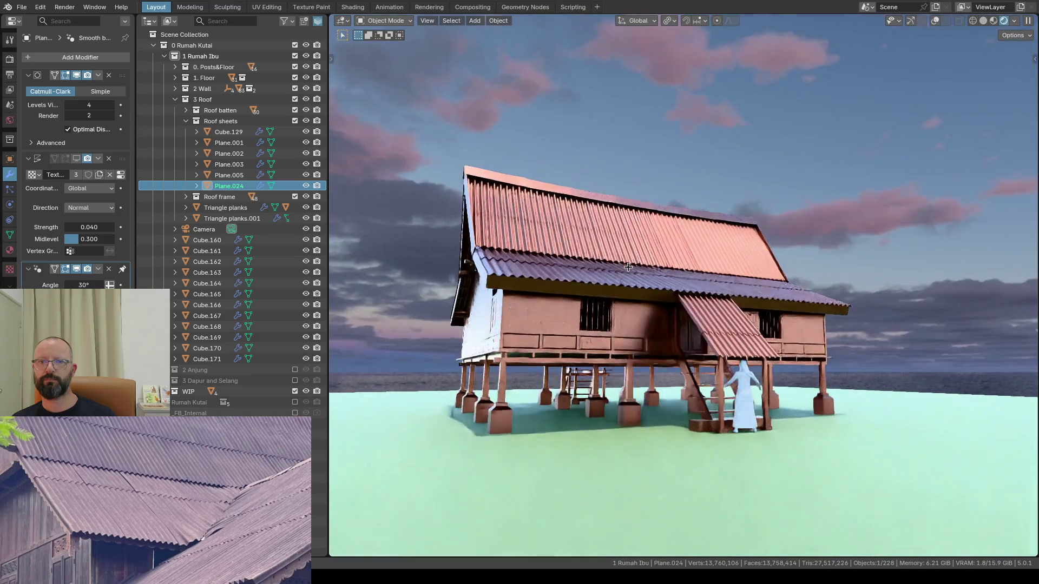
pyautogui.press('w')
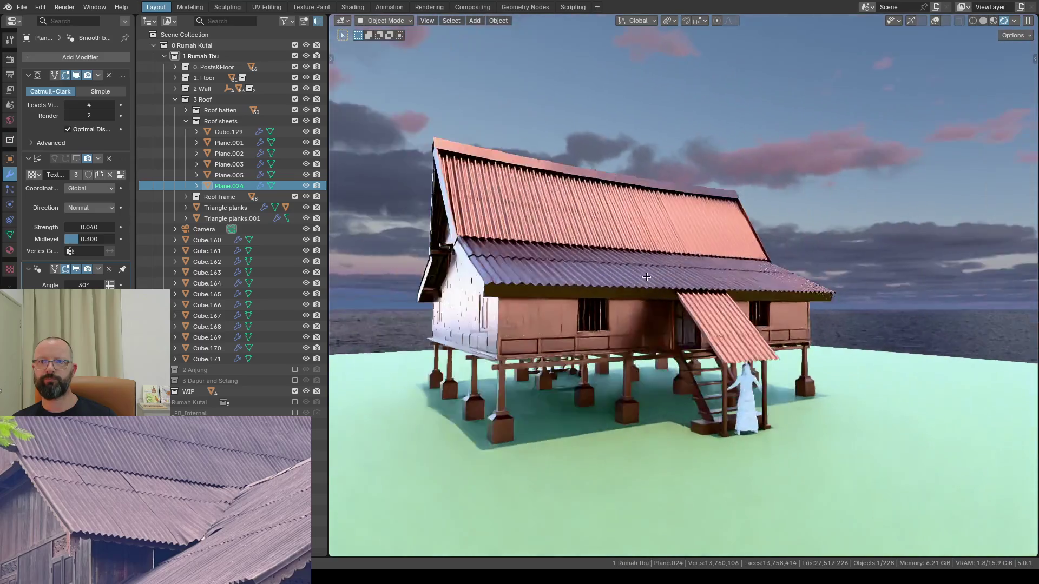
pyautogui.click(667, 289)
pyautogui.scroll(-3, 649, 289)
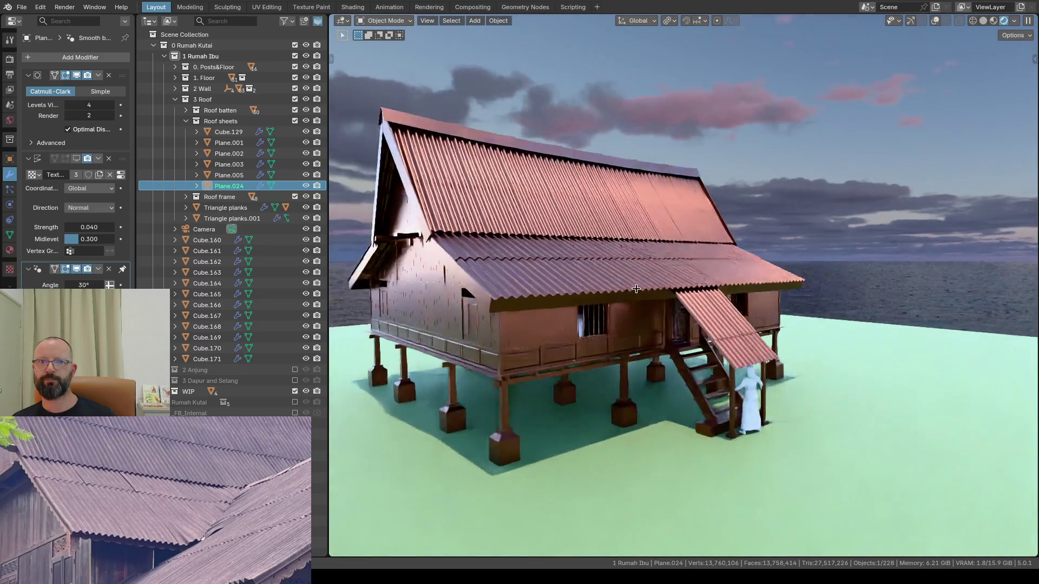
pyautogui.scroll(-3, 641, 274)
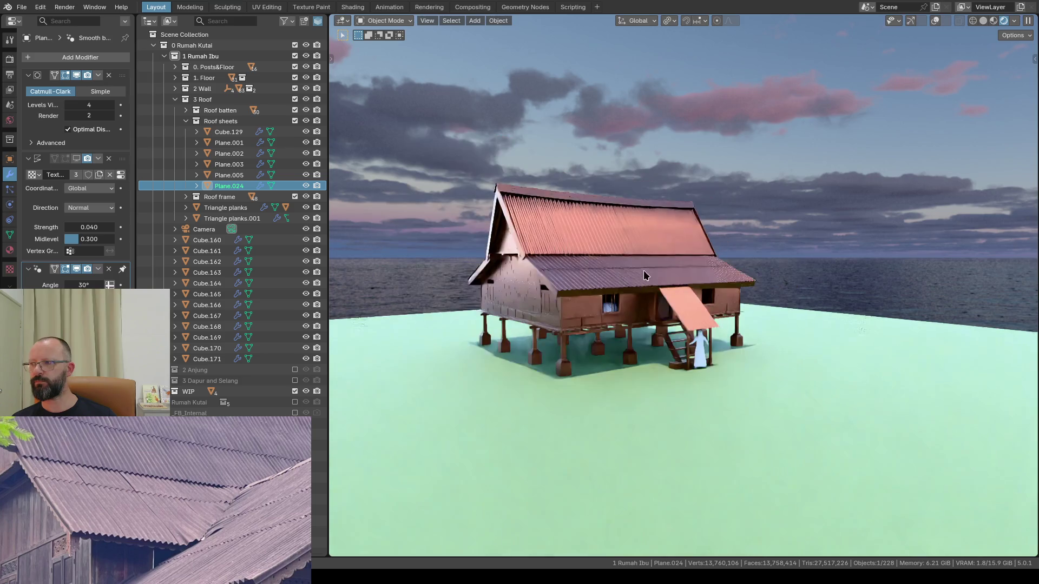
pyautogui.scroll(2, 691, 228)
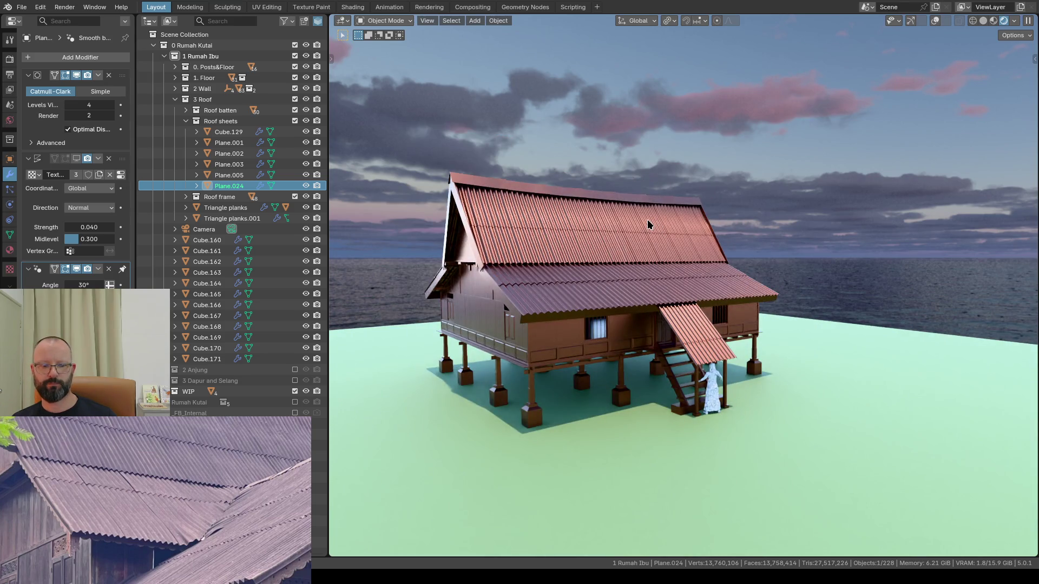
# Step: Save the scene as Rumah_Kutai_Ibu2.blend and select the Plane in the floor collection
pyautogui.hotkey('ctrl', 's')
pyautogui.click(865, 459)
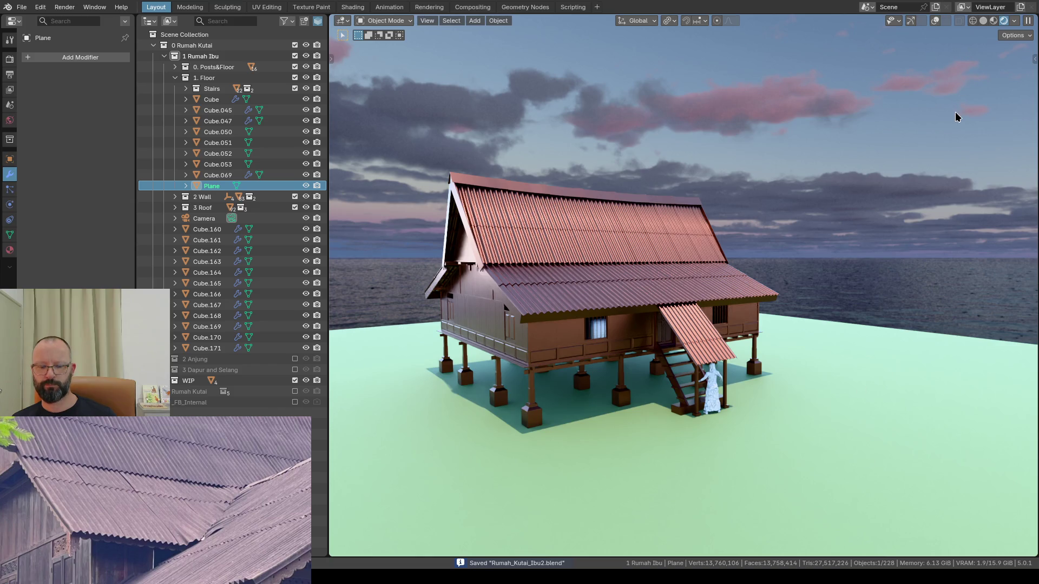
# Step: Add a Terrain Generator from the WaterShader sidebar tools beneath the house
pyautogui.press('n')
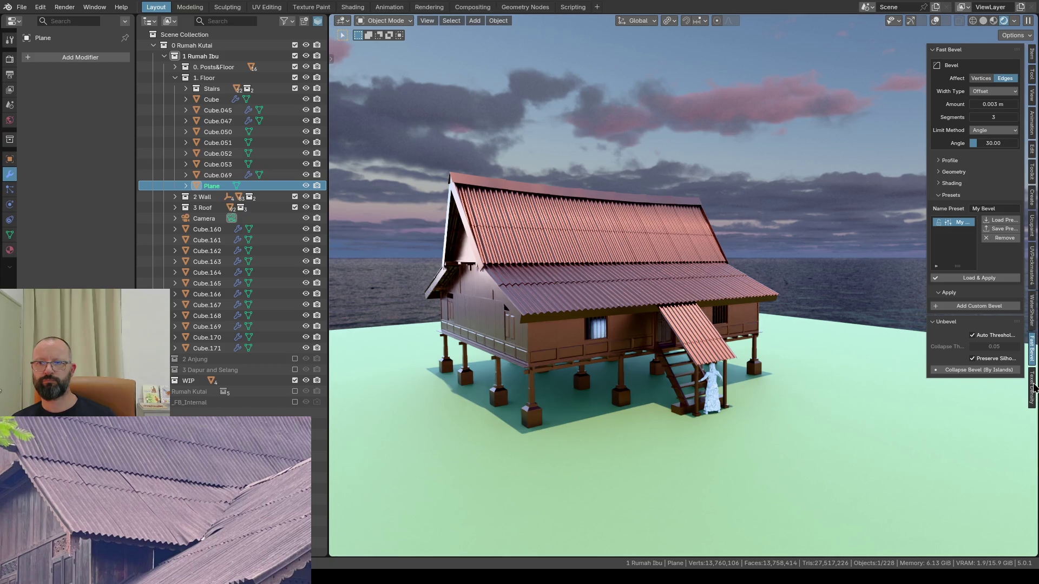
pyautogui.click(1032, 318)
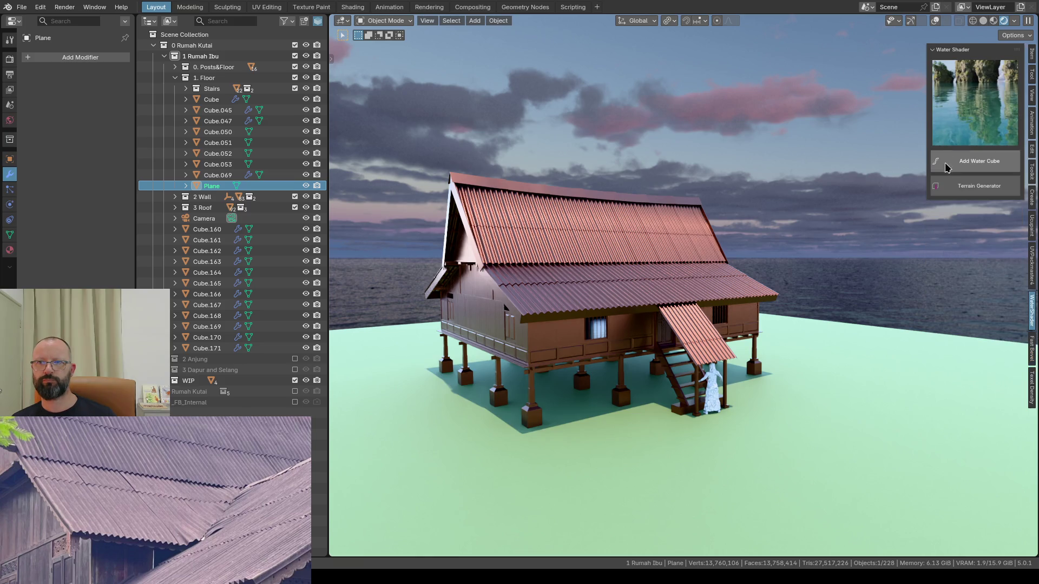
pyautogui.click(977, 188)
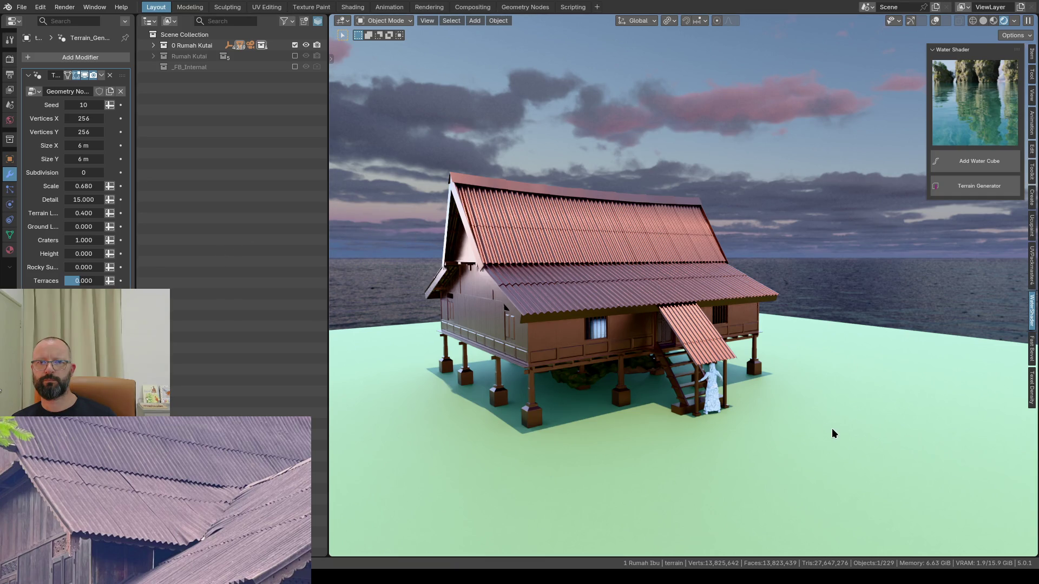
pyautogui.scroll(-2, 813, 414)
# Step: Expand 0 Rumah Kutai, 1 Rumah Ibu and the terrain object in the Outliner, then show the navigation gizmo
pyautogui.moveTo(814, 415)
pyautogui.mouseDown(button='middle')
pyautogui.moveTo(643, 354)
pyautogui.moveTo(640, 326)
pyautogui.mouseUp(button='middle')
pyautogui.scroll(3, 643, 353)
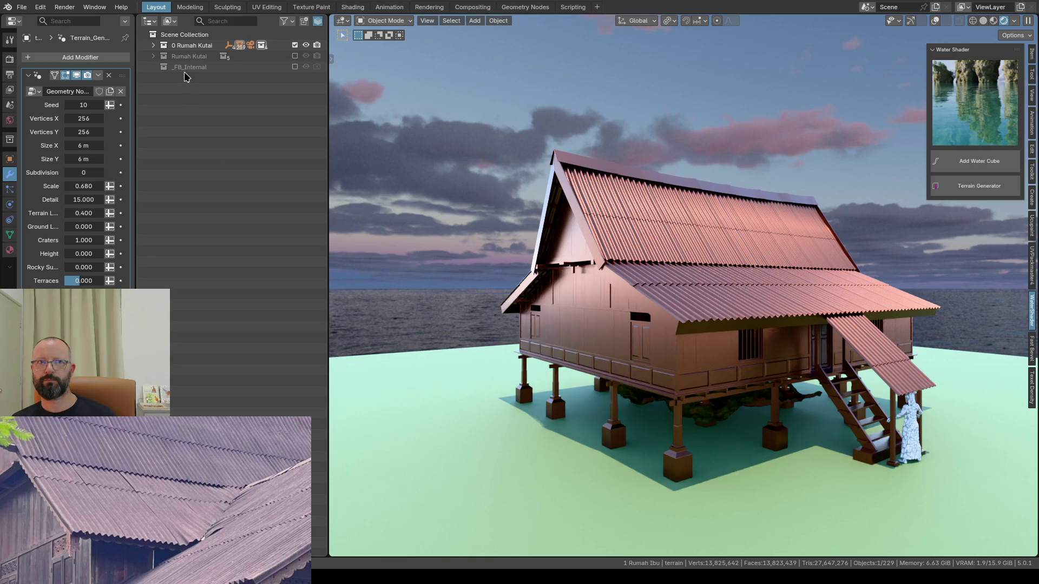
pyautogui.click(152, 46)
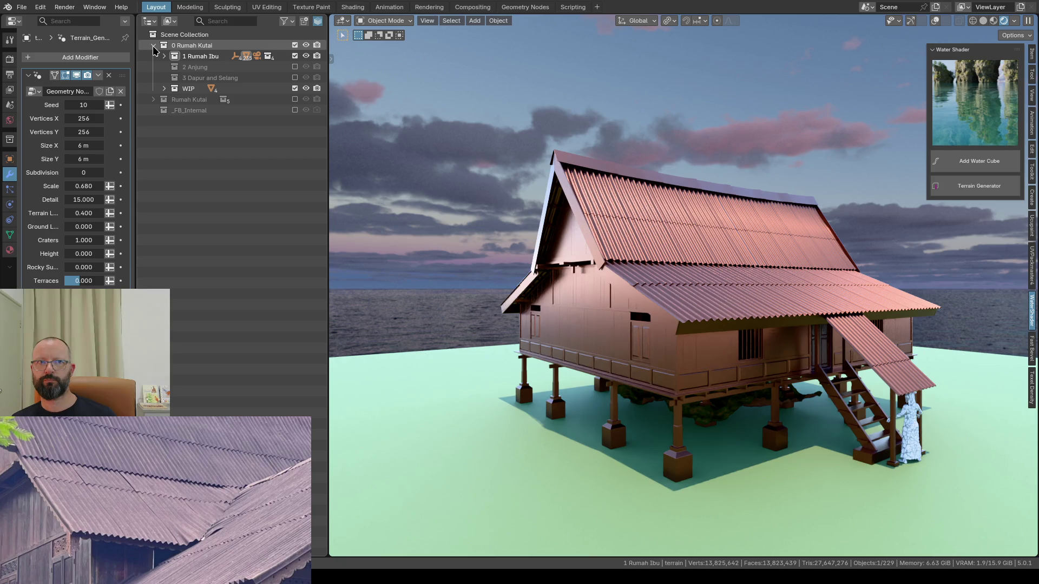
pyautogui.click(164, 55)
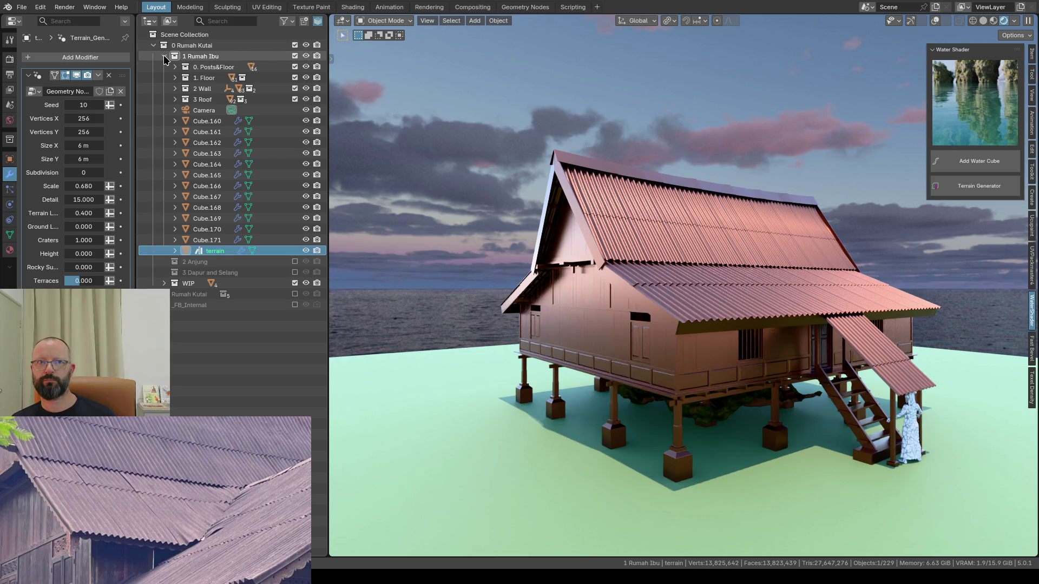
pyautogui.click(176, 253)
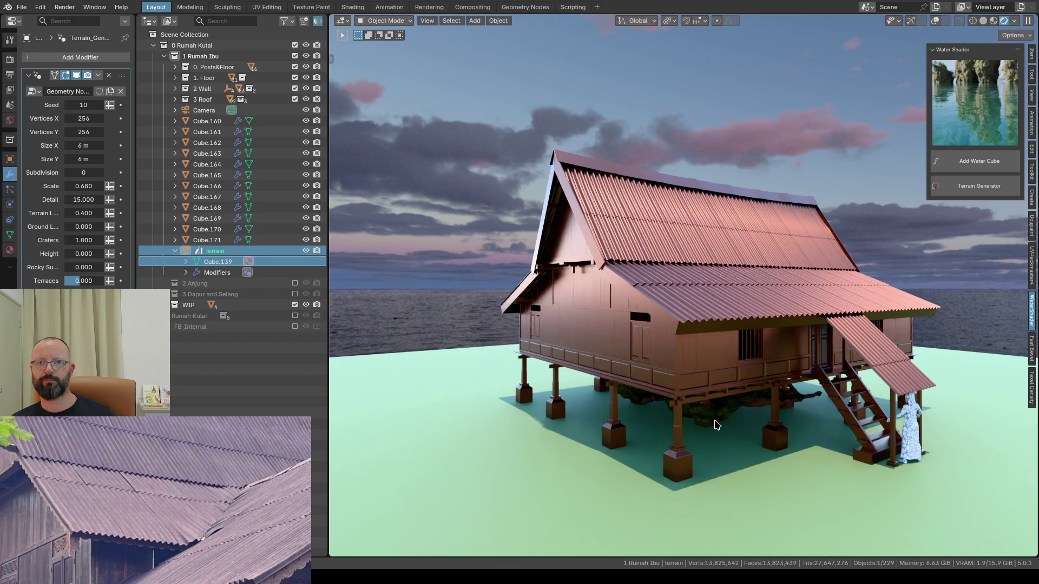
pyautogui.click(911, 22)
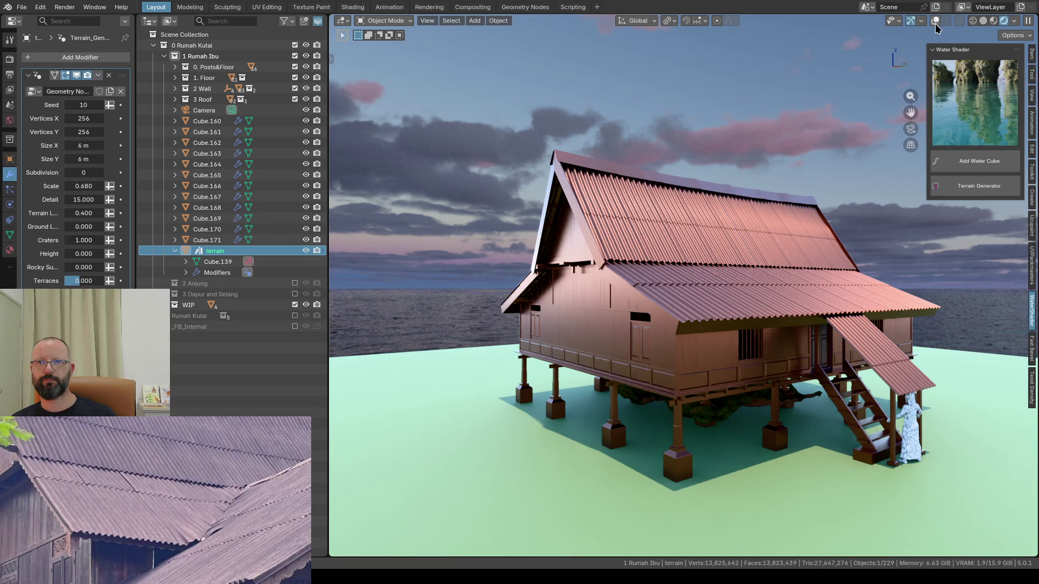
pyautogui.scroll(-2, 717, 378)
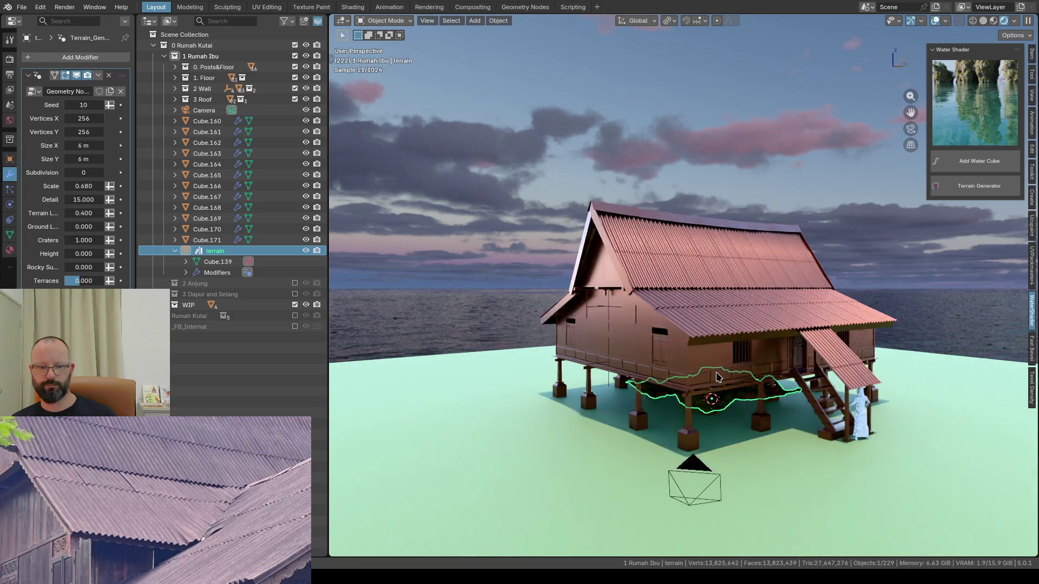
# Step: Scale the terrain object up to about 8.185
pyautogui.press('s')
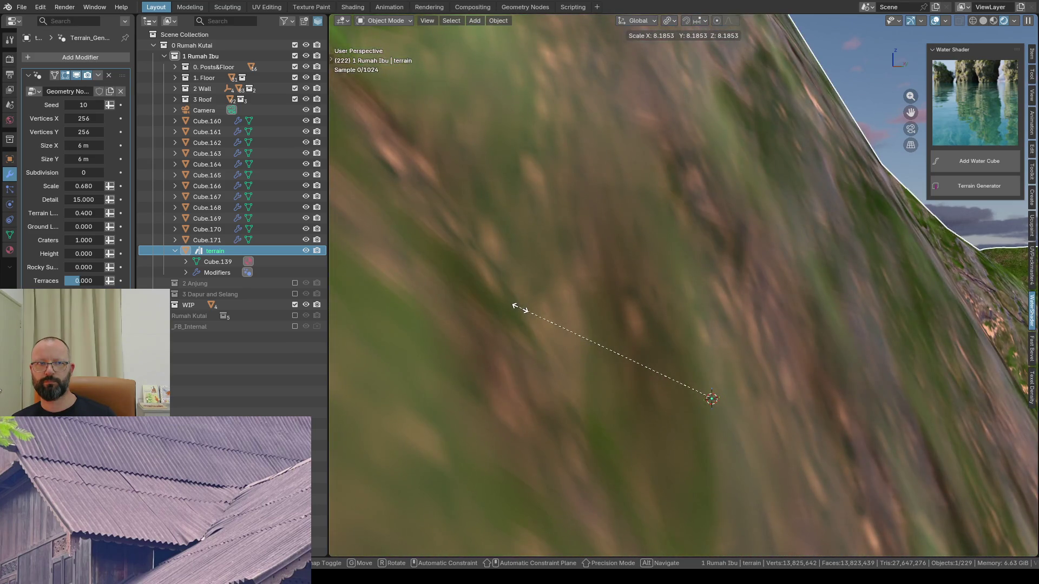
pyautogui.click(519, 306)
pyautogui.scroll(-10, 520, 307)
pyautogui.scroll(-3, 519, 307)
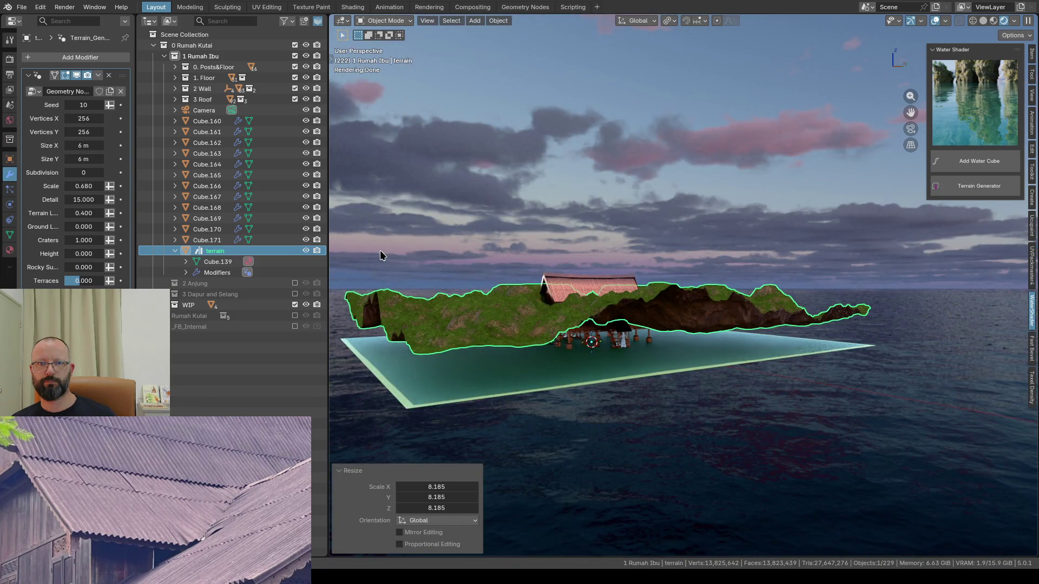
# Step: Set the terrain's Geometry Nodes Size X and Size Y to 60 m
pyautogui.click(77, 145)
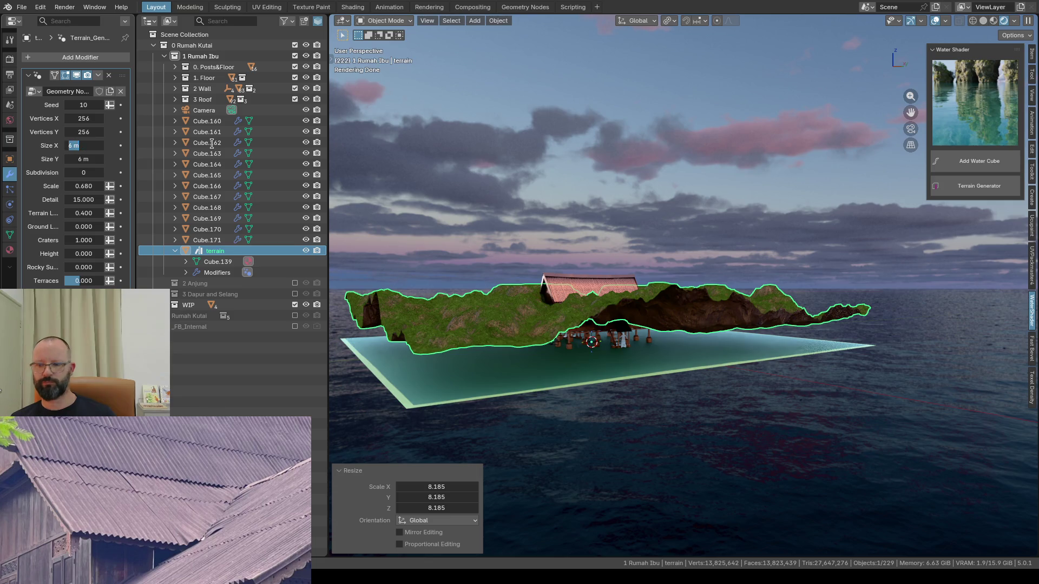
pyautogui.write('60')
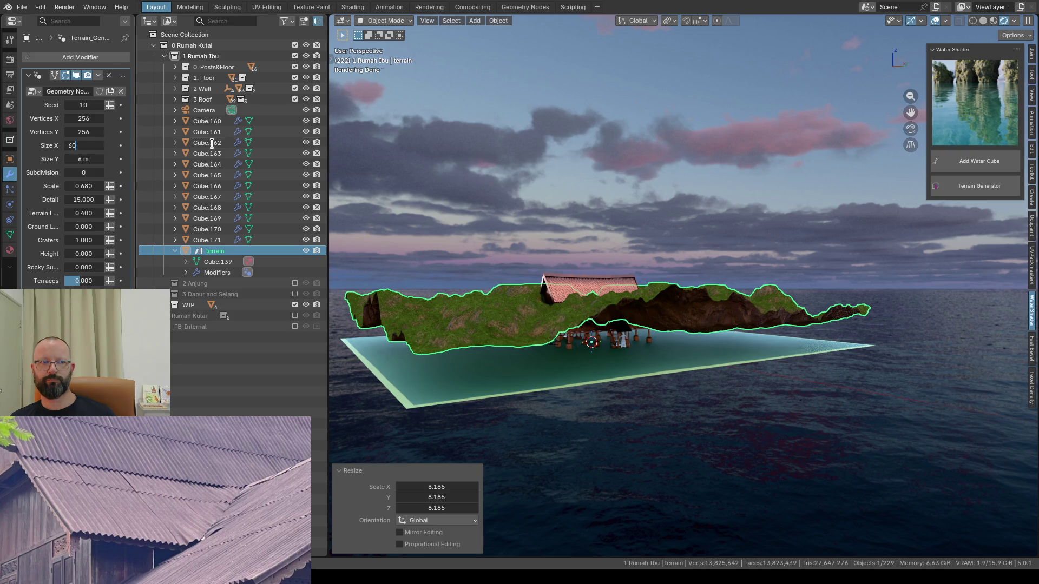
pyautogui.press('Return')
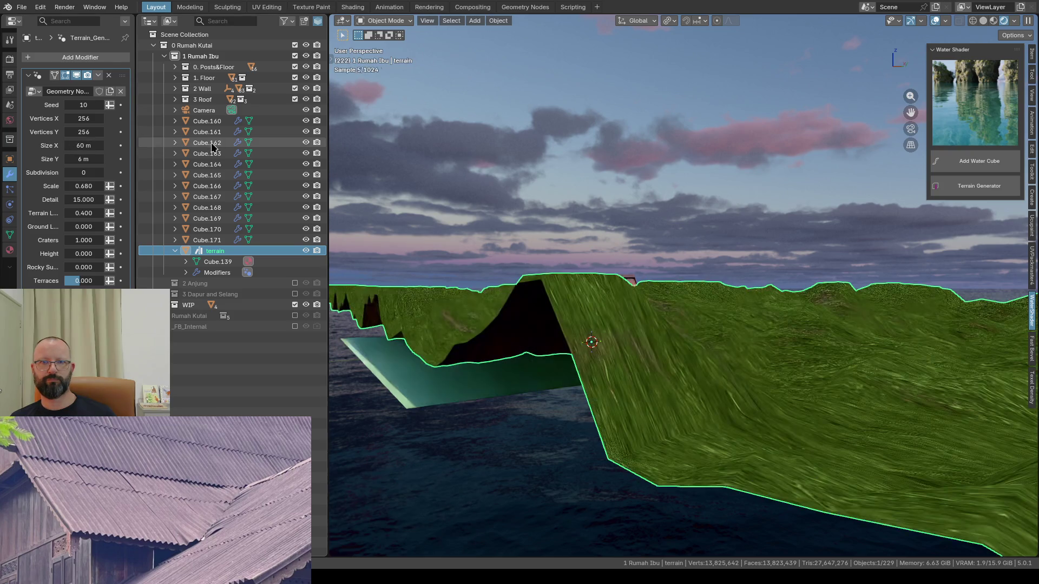
pyautogui.doubleClick(79, 159)
pyautogui.write('60')
pyautogui.press('Return')
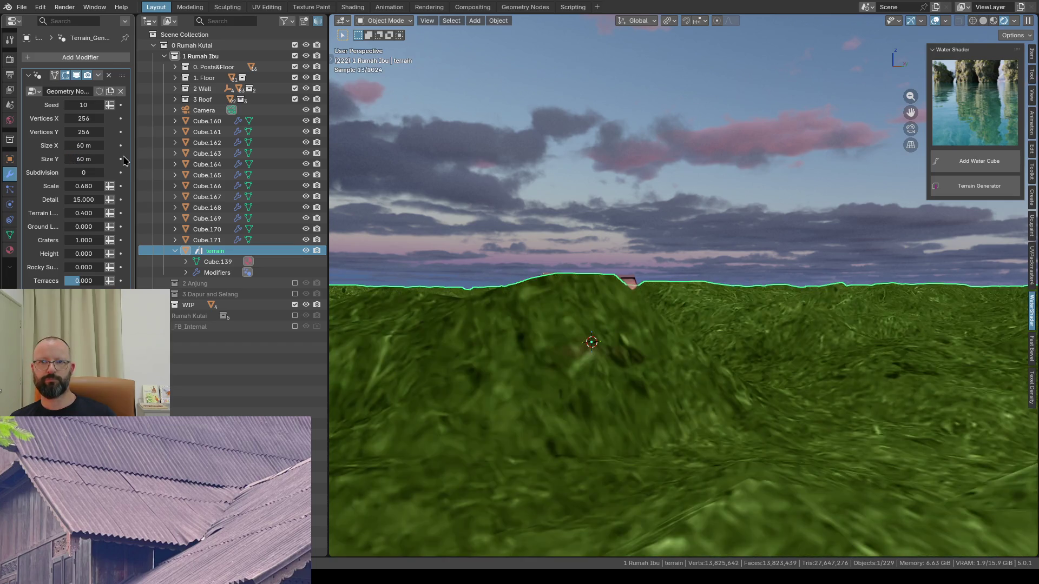
pyautogui.moveTo(496, 301)
pyautogui.mouseDown(button='middle')
pyautogui.moveTo(591, 326)
pyautogui.moveTo(611, 351)
pyautogui.mouseUp(button='middle')
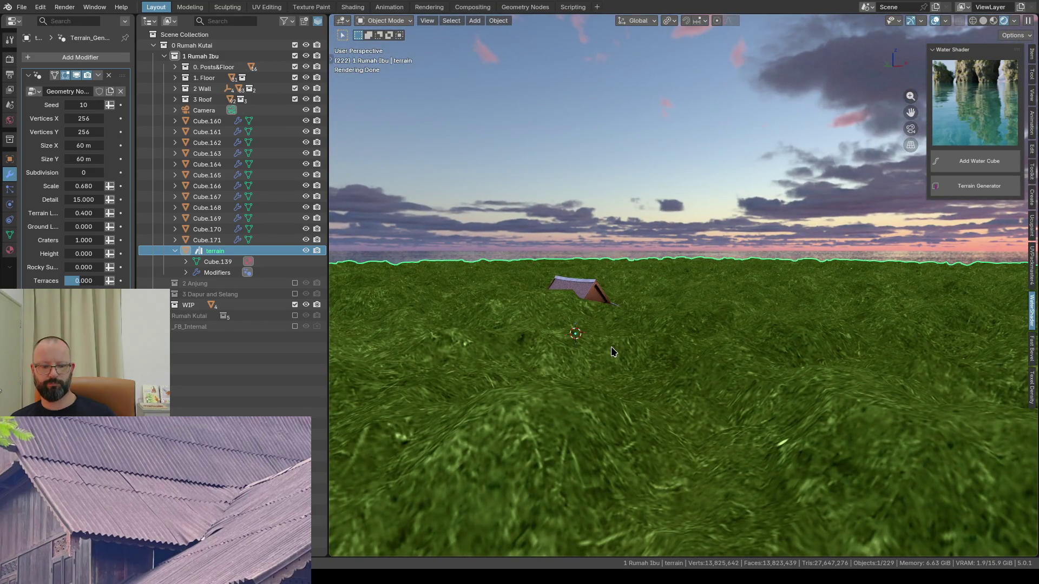
# Step: Apply the terrain's scale with Ctrl+A and start editing its Size X value
pyautogui.hotkey('ctrl', 'a')
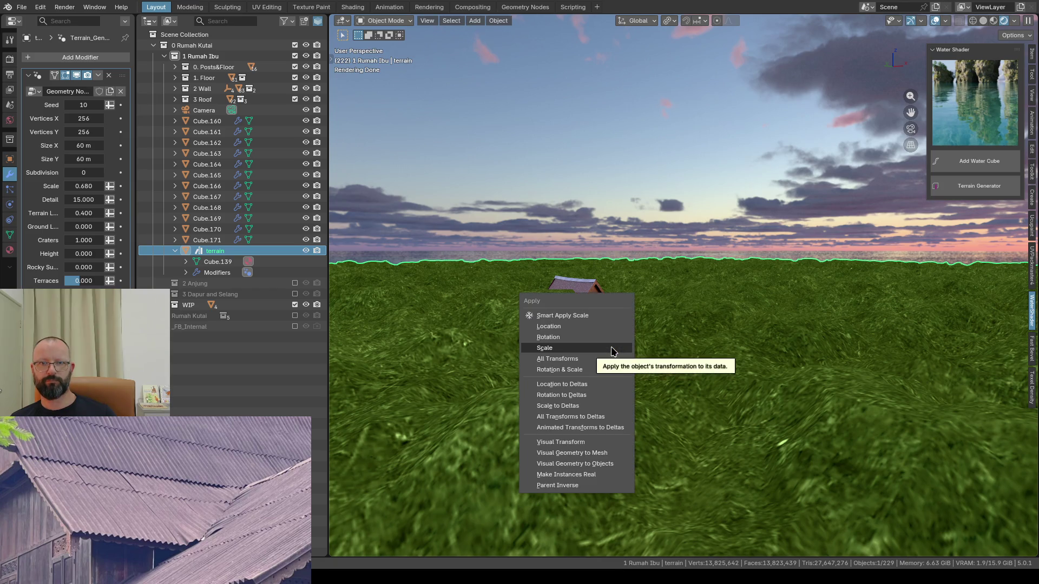
pyautogui.click(613, 348)
pyautogui.scroll(3, 590, 349)
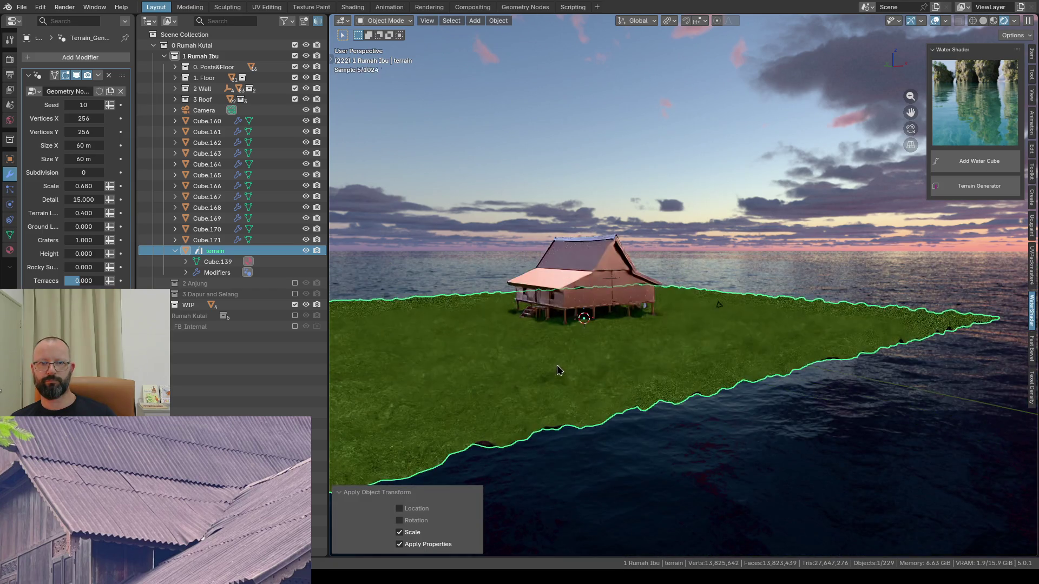
pyautogui.press('s')
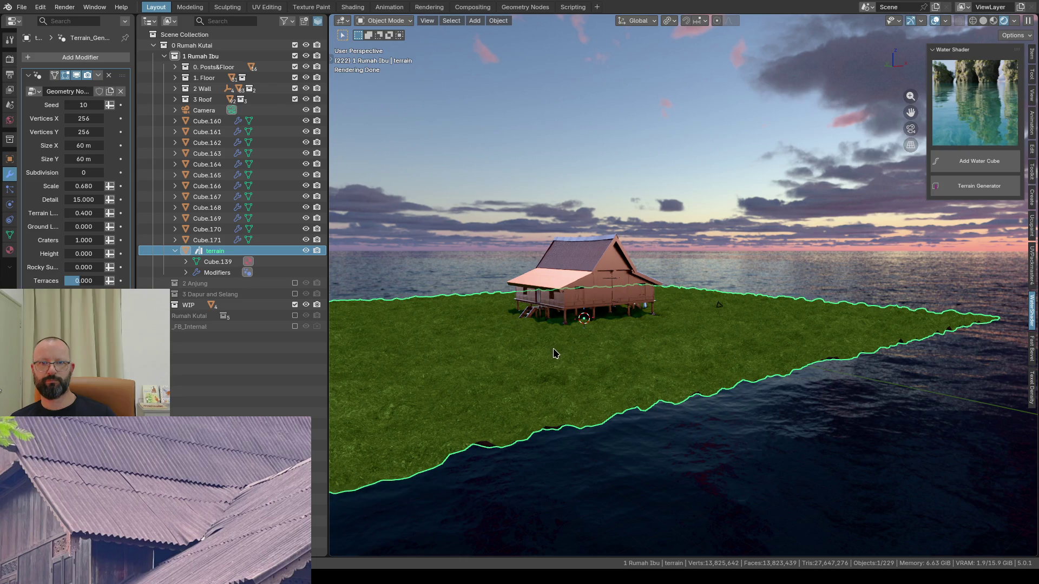
pyautogui.moveTo(560, 349)
pyautogui.mouseDown(button='middle')
pyautogui.moveTo(729, 363)
pyautogui.moveTo(736, 355)
pyautogui.mouseUp(button='middle')
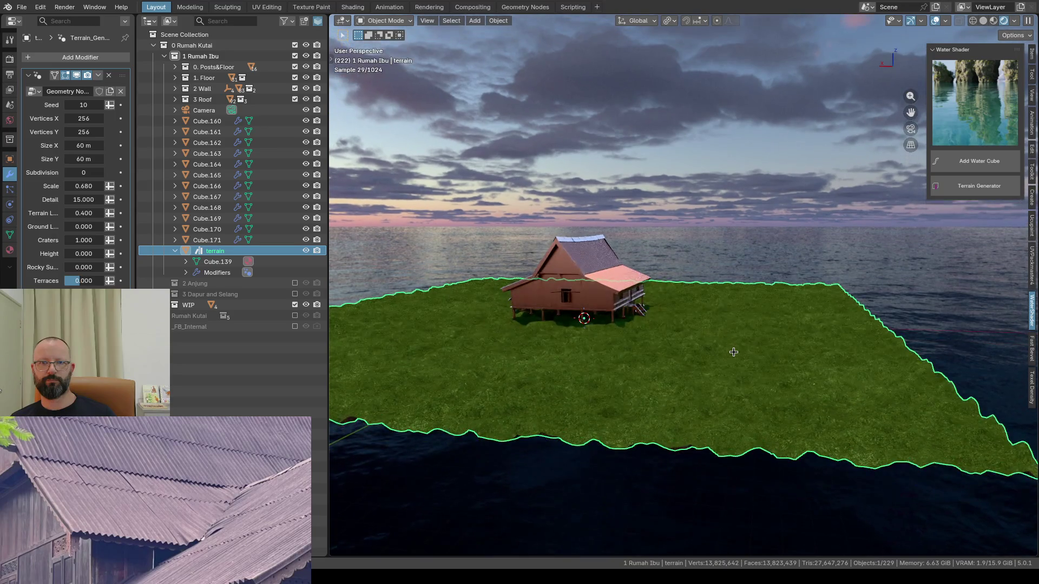
pyautogui.click(81, 145)
pyautogui.write('100')
# Step: Set the terrain's Size X and Size Y to 200 m
pyautogui.press('Return')
pyautogui.click(83, 159)
pyautogui.write('200')
pyautogui.press('Return')
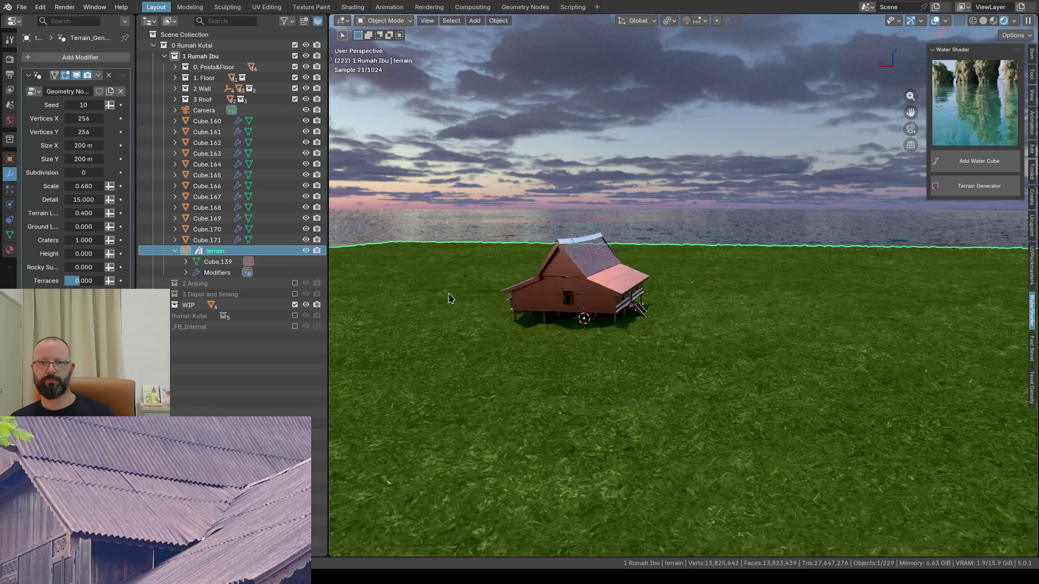
pyautogui.scroll(-2, 565, 331)
pyautogui.moveTo(565, 331)
pyautogui.mouseDown(button='middle')
pyautogui.moveTo(552, 324)
pyautogui.moveTo(624, 330)
pyautogui.mouseUp(button='middle')
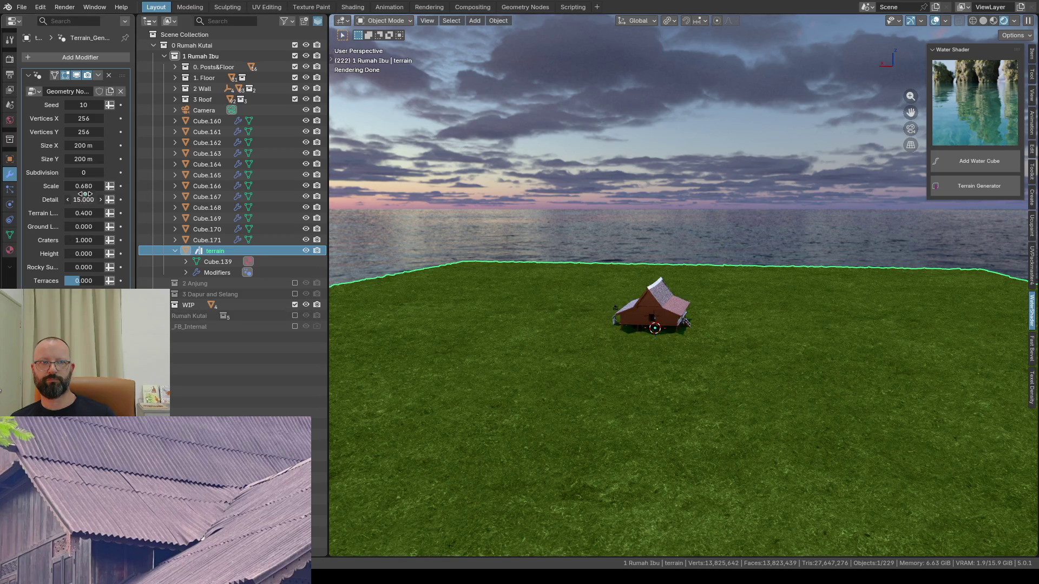
# Step: Apply the terrain's scale again and set its noise Scale to 1.000
pyautogui.hotkey('ctrl', 'a')
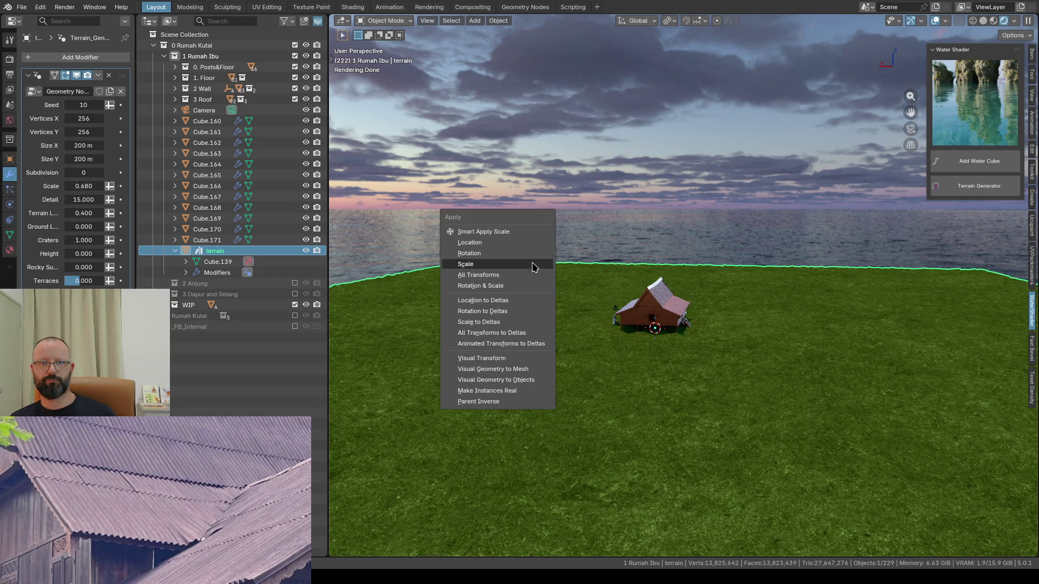
pyautogui.click(533, 268)
pyautogui.click(82, 187)
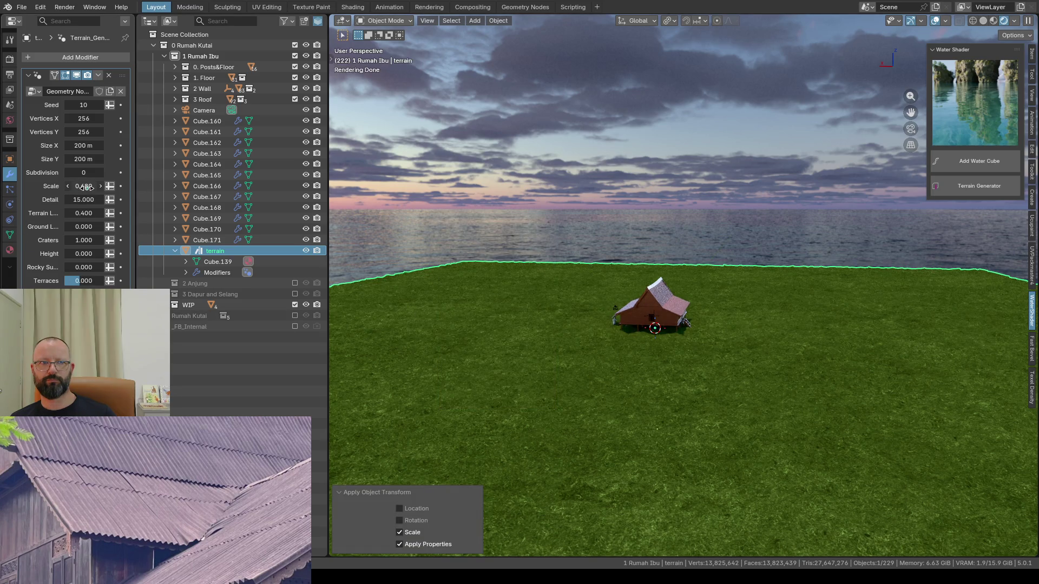
pyautogui.write('1')
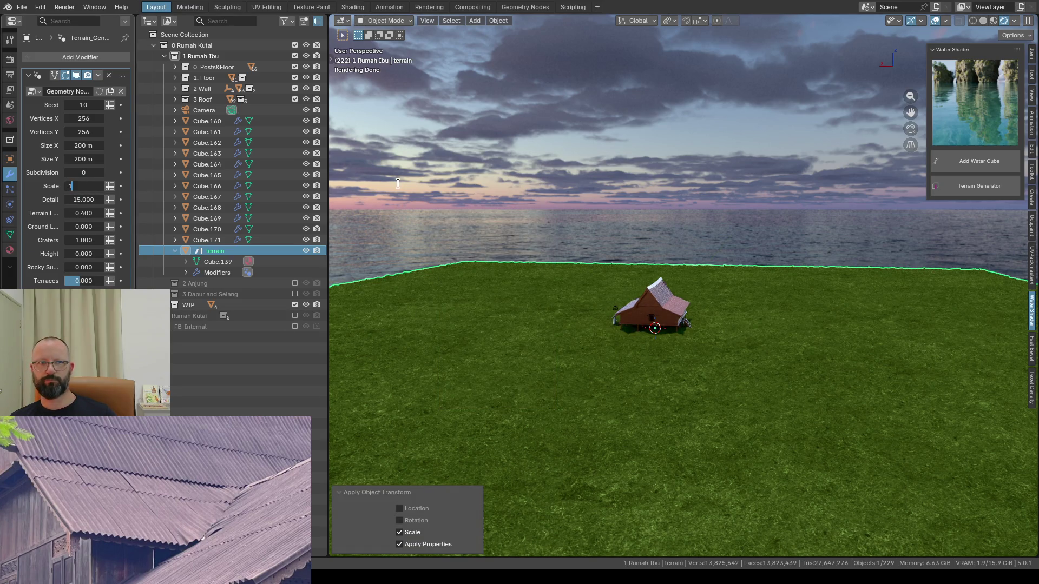
pyautogui.press('Return')
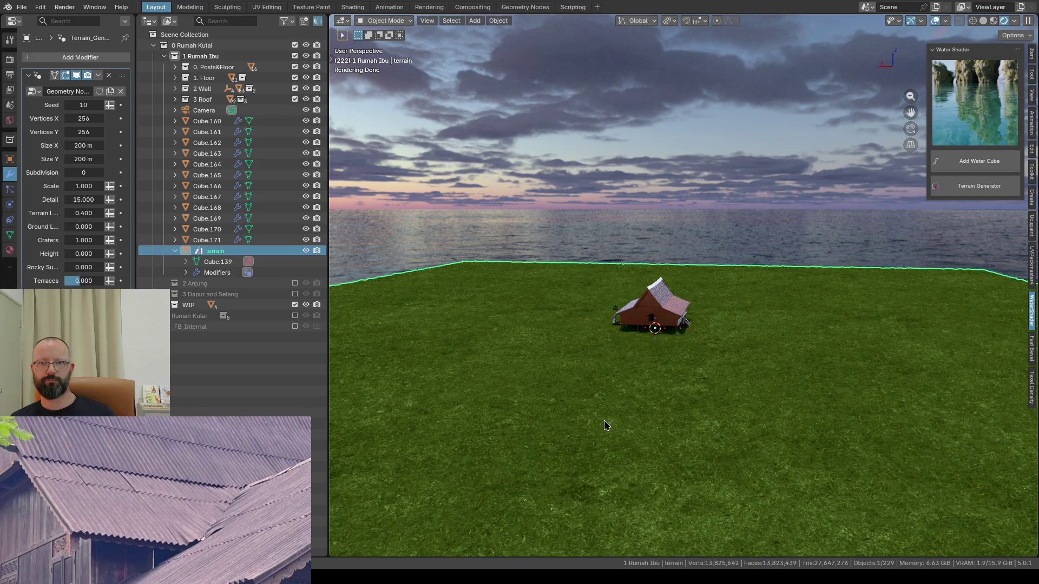
pyautogui.moveTo(642, 412); pyautogui.dragTo(593, 404, button='middle')
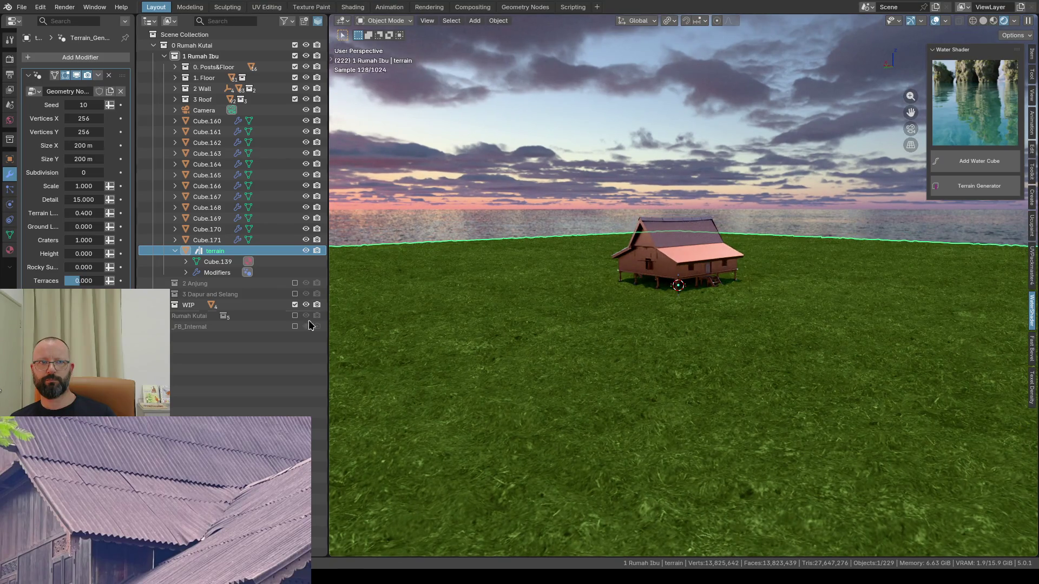
# Step: Lower the terrain Scale to 0.1 and then 0.05, leaving a flat green plain
pyautogui.click(83, 185)
pyautogui.write('0.1')
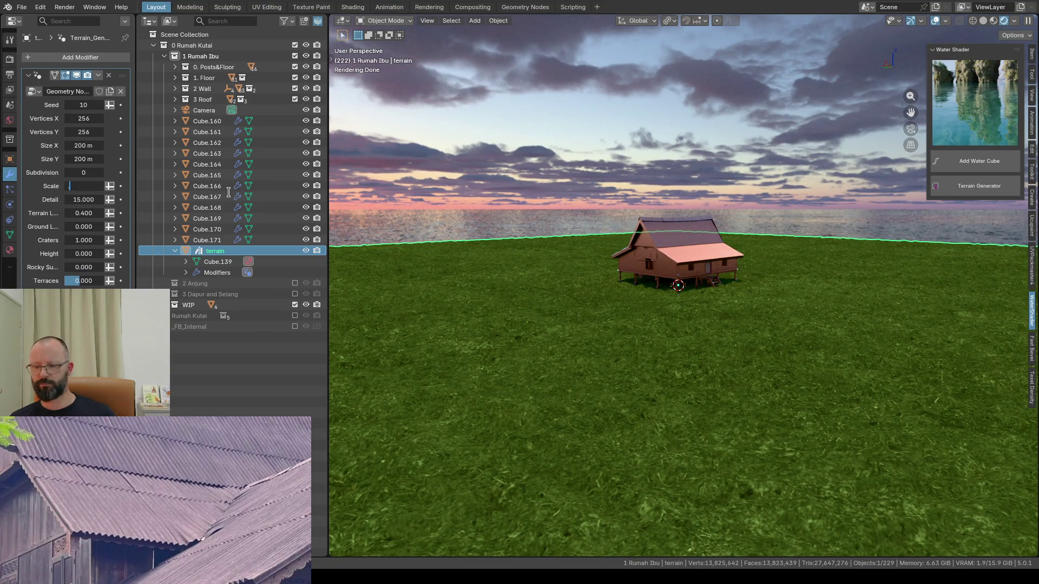
pyautogui.press('Return')
pyautogui.scroll(3, 760, 431)
pyautogui.moveTo(760, 435); pyautogui.dragTo(771, 482, button='middle')
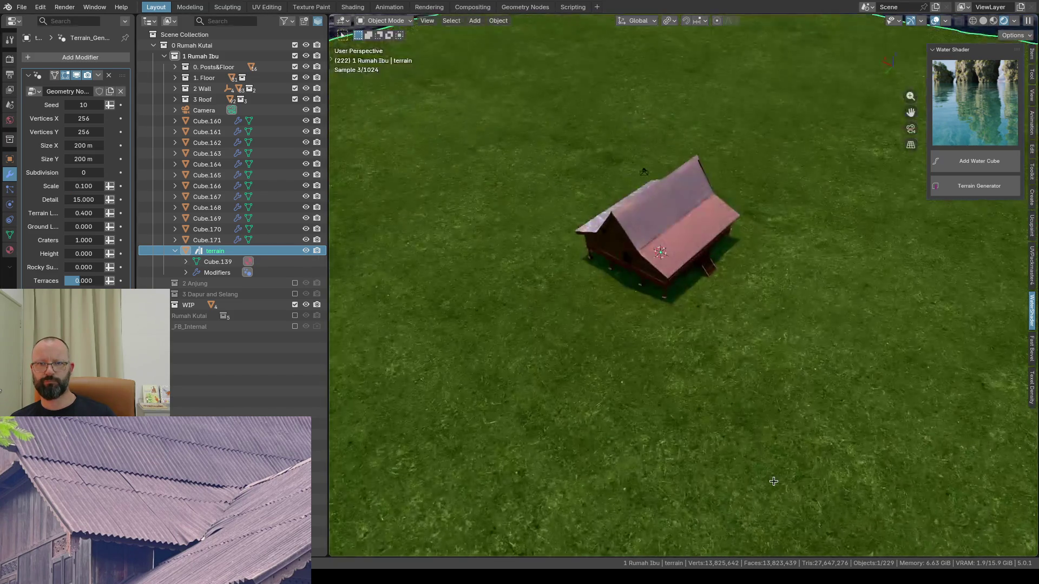
pyautogui.doubleClick(79, 185)
pyautogui.write('0.05')
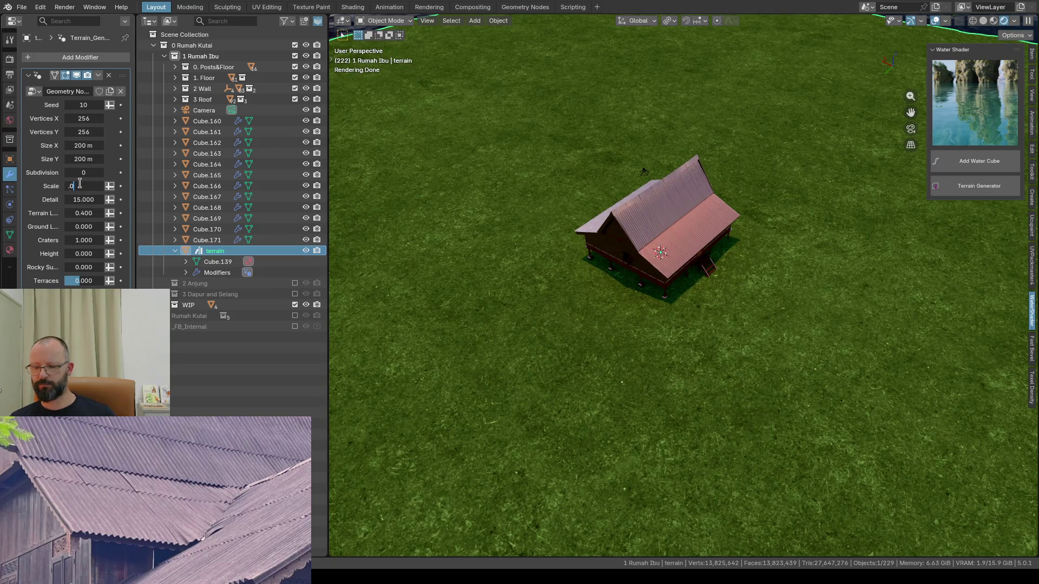
pyautogui.press('Return')
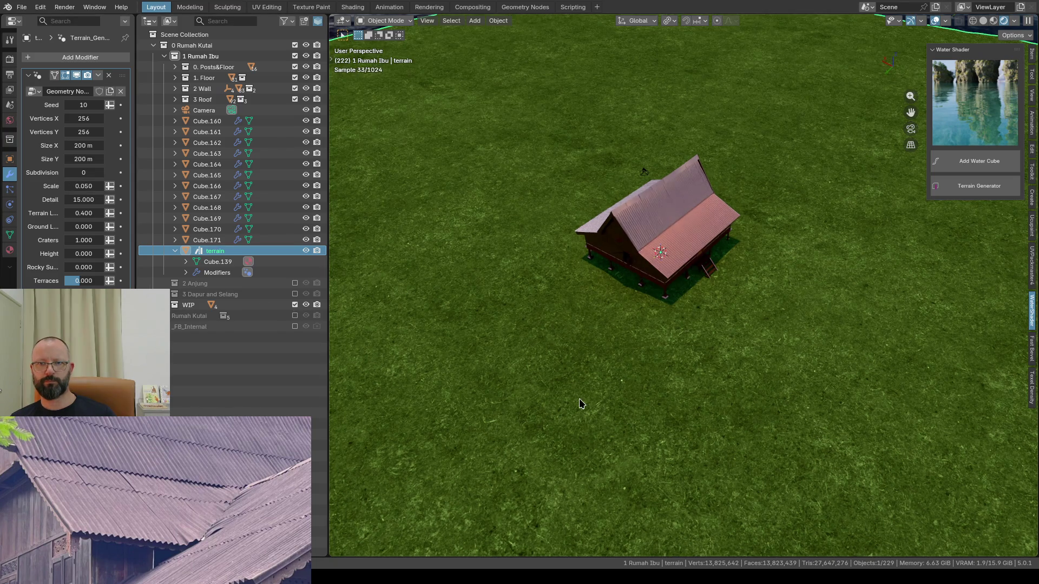
pyautogui.scroll(-6, 579, 404)
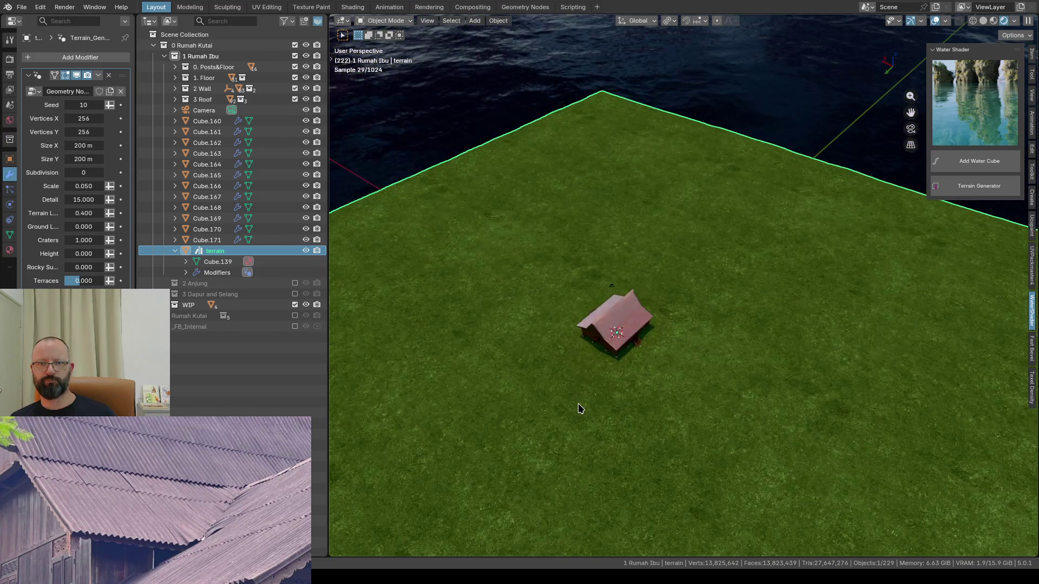
pyautogui.scroll(-2, 578, 409)
pyautogui.scroll(3, 578, 408)
pyautogui.scroll(2, 578, 408)
pyautogui.moveTo(538, 312); pyautogui.dragTo(538, 281, button='middle')
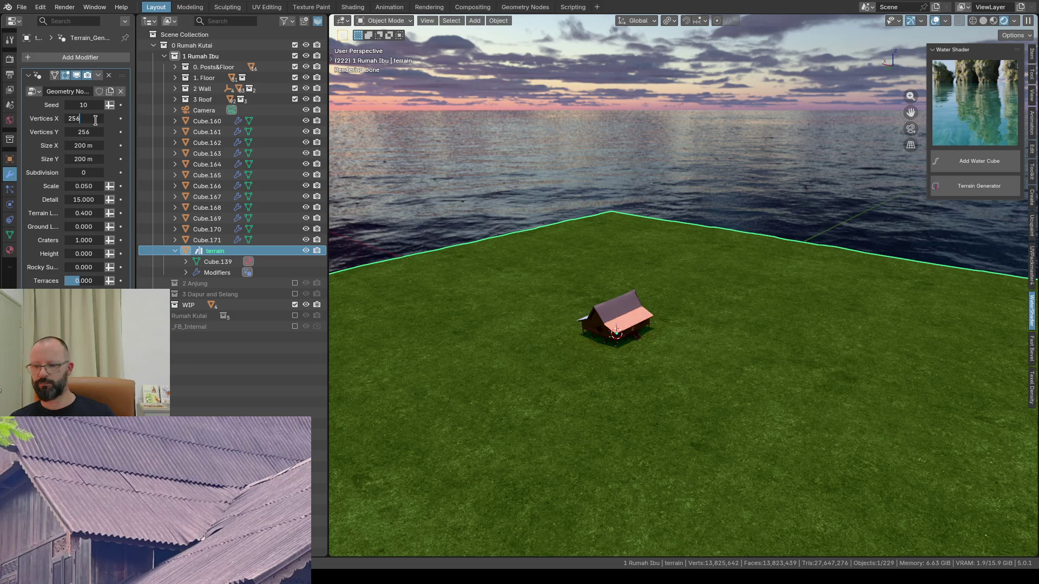
pyautogui.write('*2')
# Step: Double Vertices X with *2 and set Vertices Y to 512 for a 512 by 512 terrain
pyautogui.press('Return')
pyautogui.write('512')
pyautogui.press('Return')
pyautogui.scroll(2, 707, 430)
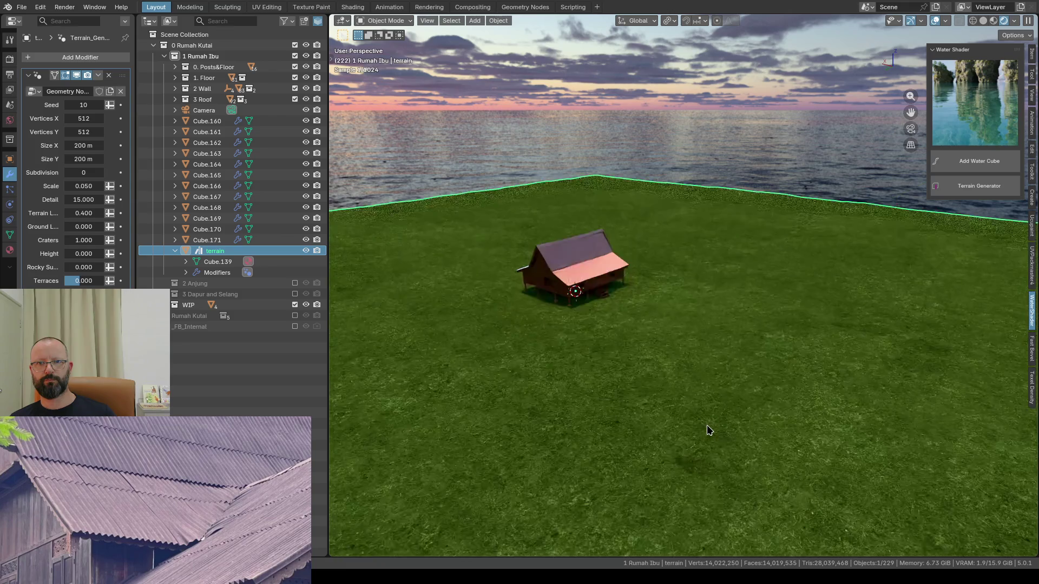
pyautogui.moveTo(705, 426); pyautogui.dragTo(679, 410, button='middle')
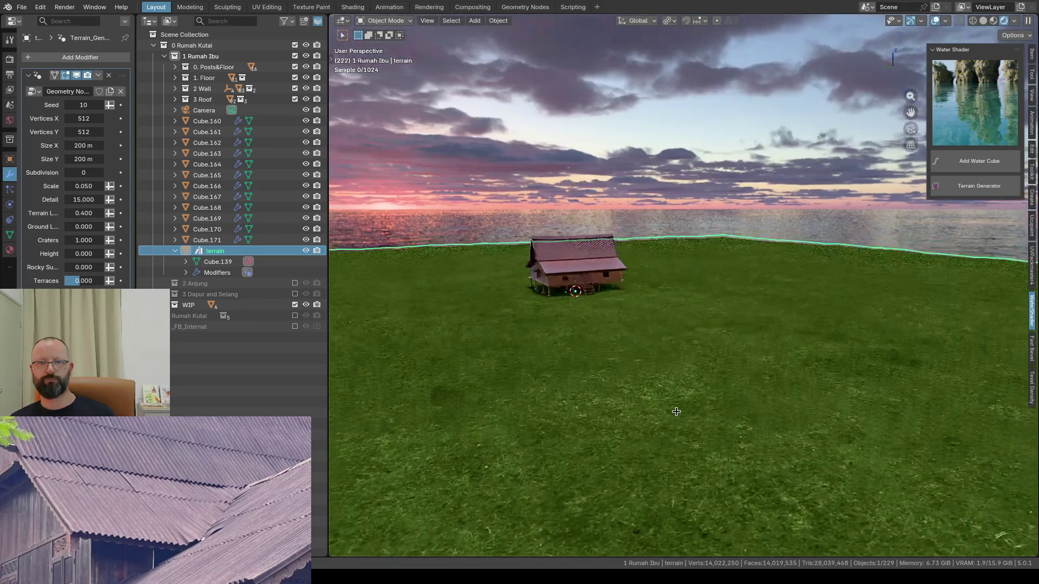
pyautogui.scroll(1, 678, 414)
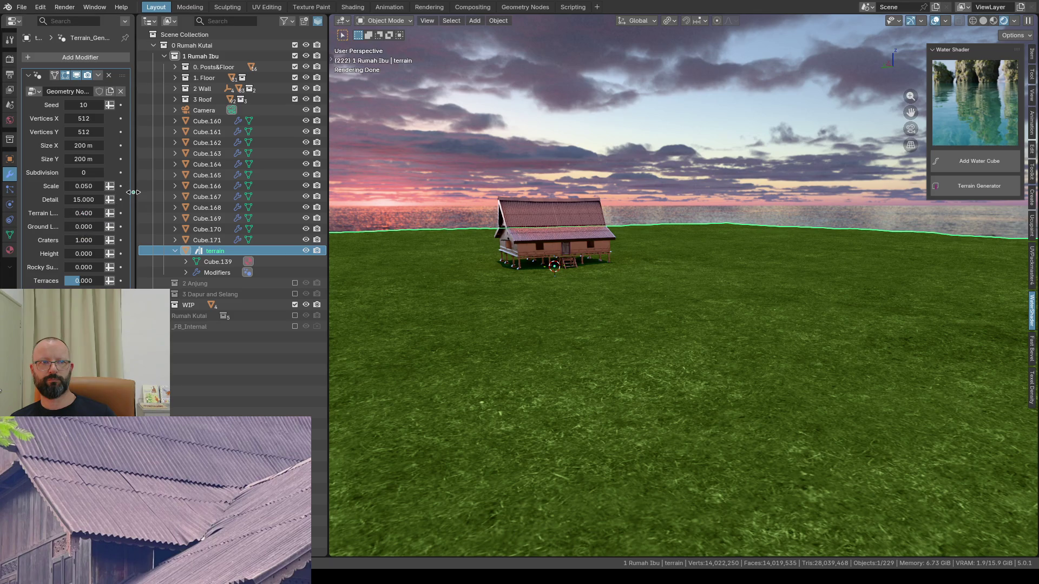
# Step: Widen the properties panel and try Terrain Level 1, then 10
pyautogui.moveTo(134, 192); pyautogui.dragTo(187, 193)
pyautogui.doubleClick(121, 214)
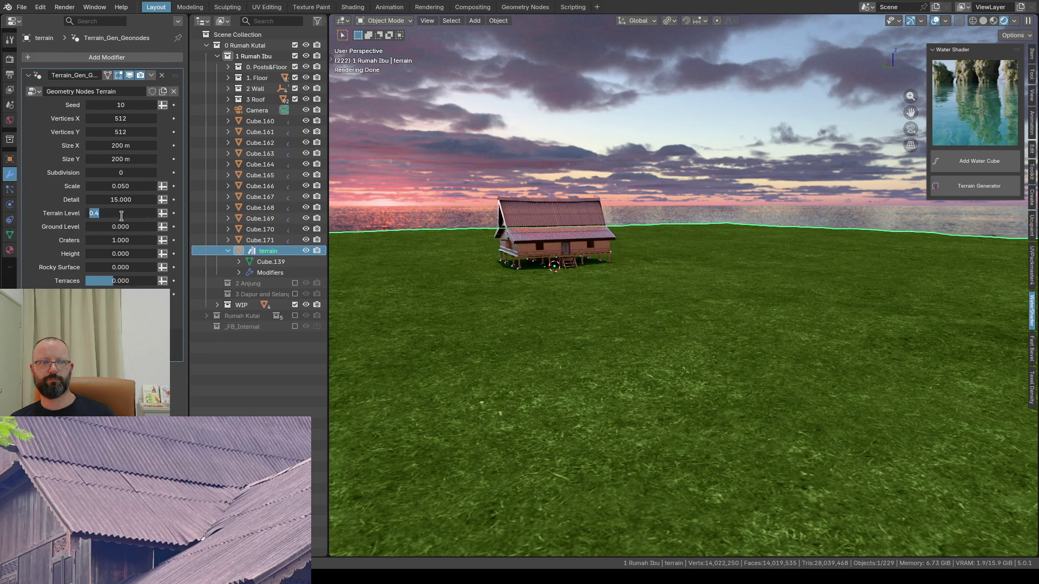
pyautogui.write('1')
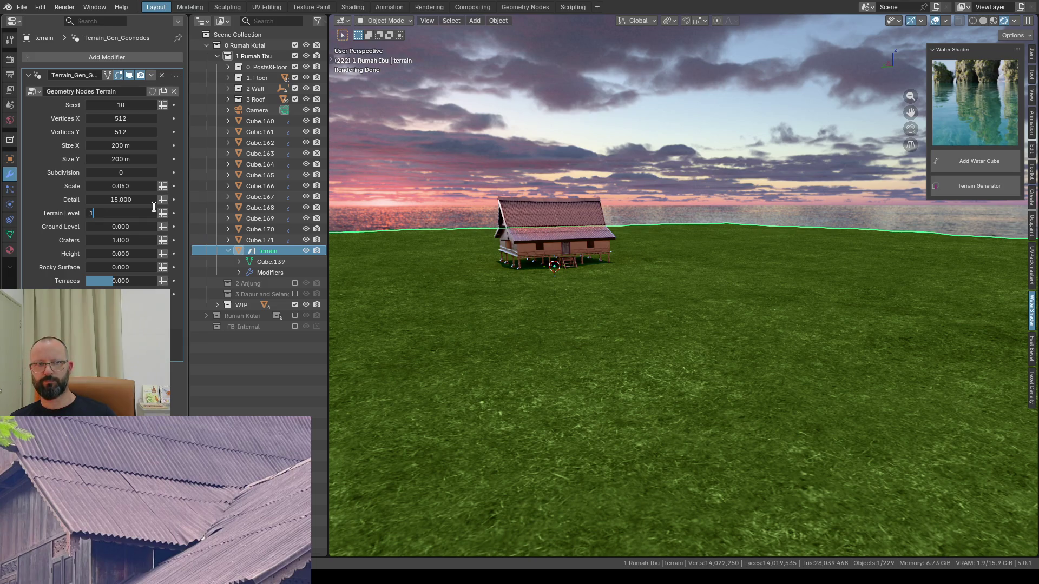
pyautogui.press('Return')
pyautogui.doubleClick(114, 213)
pyautogui.write('1')
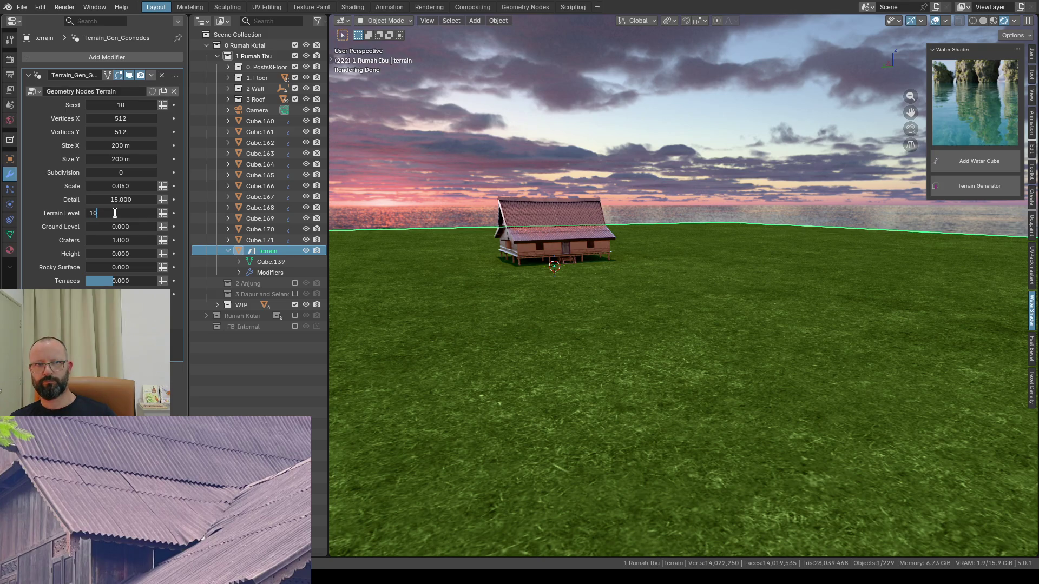
pyautogui.press('Return')
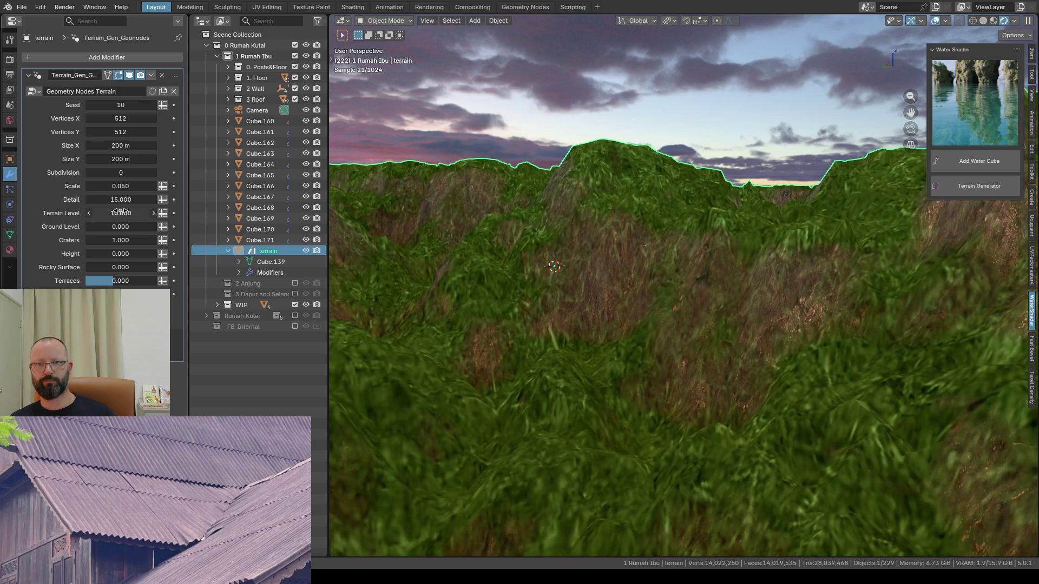
pyautogui.scroll(-2, 577, 235)
pyautogui.scroll(-2, 579, 238)
pyautogui.scroll(-2, 588, 260)
pyautogui.moveTo(592, 268)
pyautogui.mouseDown(button='middle')
pyautogui.moveTo(638, 288)
pyautogui.moveTo(568, 221)
pyautogui.moveTo(519, 232)
pyautogui.mouseUp(button='middle')
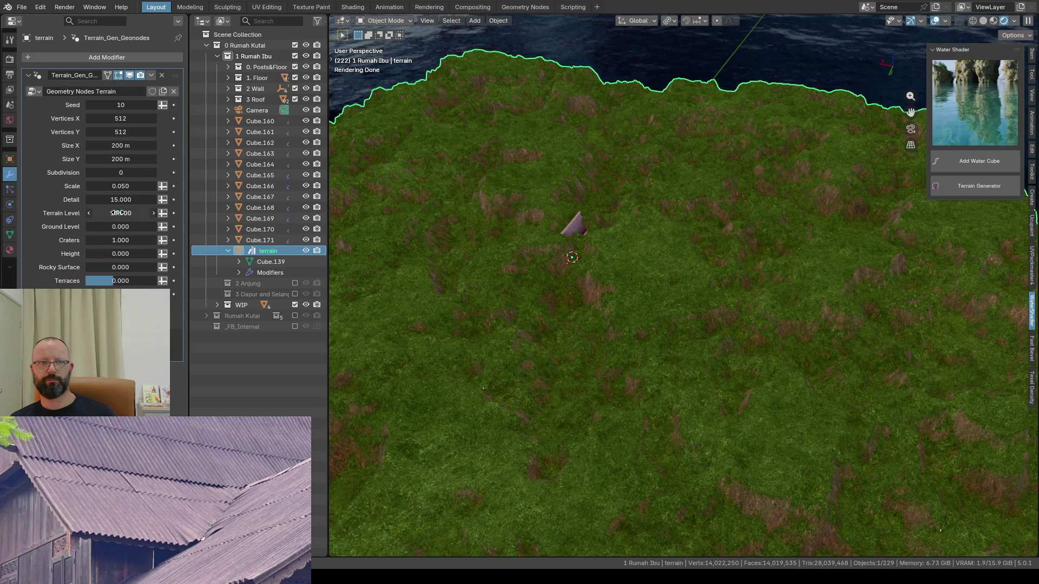
# Step: Drag the Terrain Level lower and settle on 2.000 so the house stays visible
pyautogui.moveTo(117, 212); pyautogui.dragTo(123, 213)
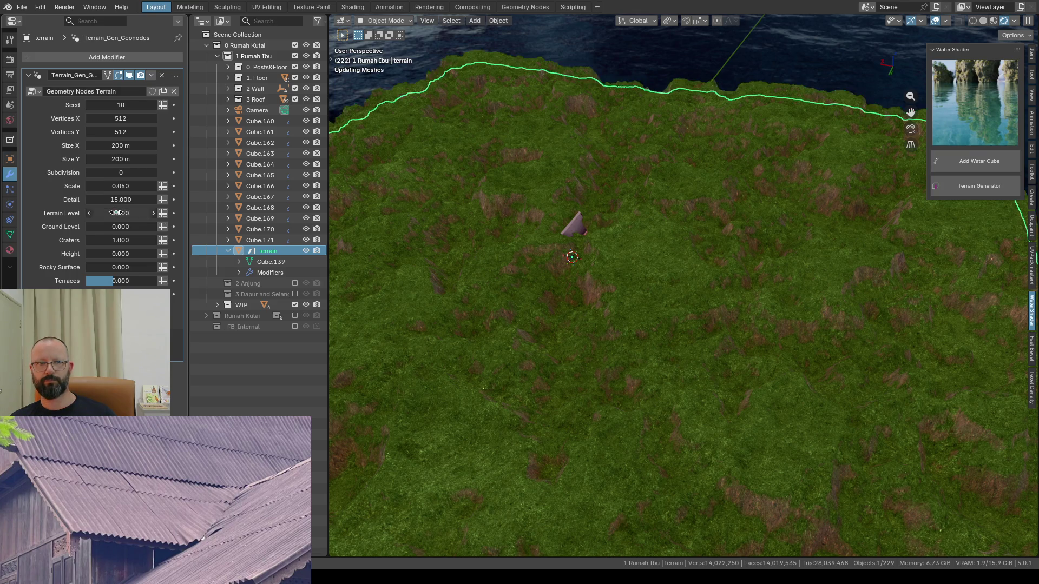
pyautogui.moveTo(578, 269)
pyautogui.mouseDown(button='middle')
pyautogui.moveTo(586, 234)
pyautogui.moveTo(609, 255)
pyautogui.moveTo(585, 259)
pyautogui.moveTo(600, 250)
pyautogui.mouseUp(button='middle')
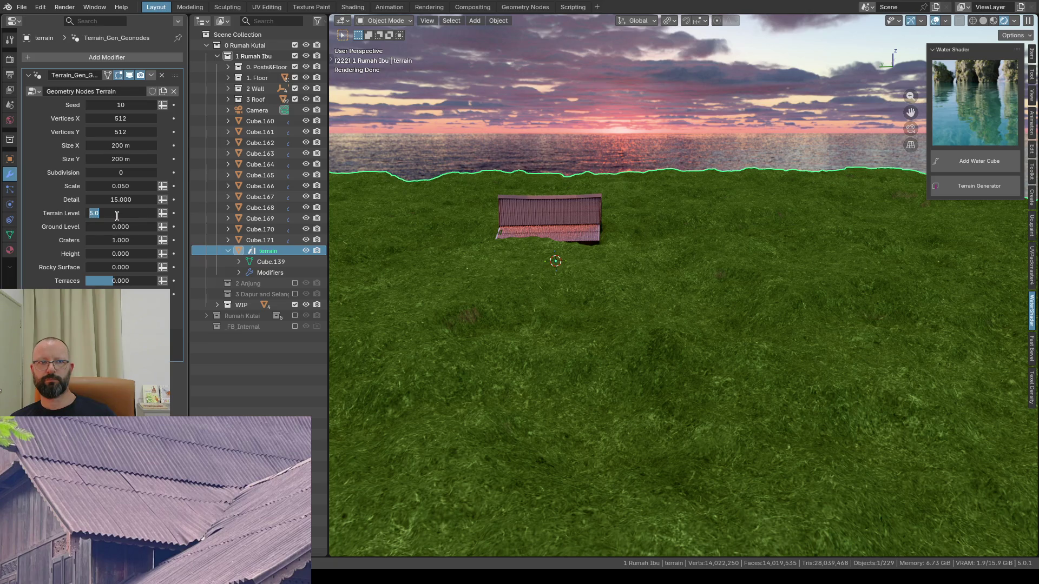
pyautogui.write('2')
pyautogui.press('Return')
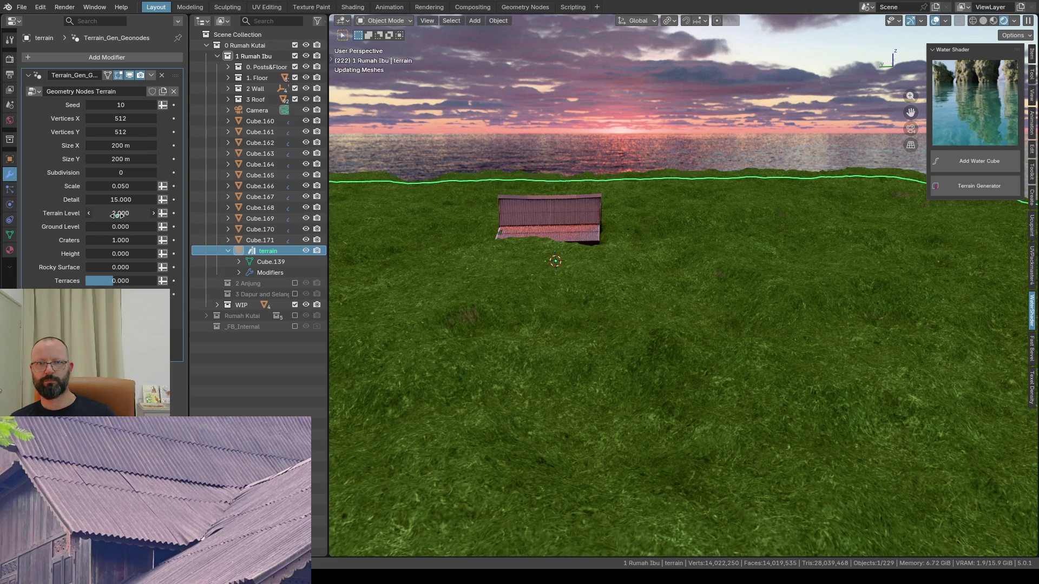
pyautogui.scroll(2, 536, 275)
pyautogui.moveTo(551, 270); pyautogui.dragTo(593, 274, button='middle')
pyautogui.scroll(2, 593, 276)
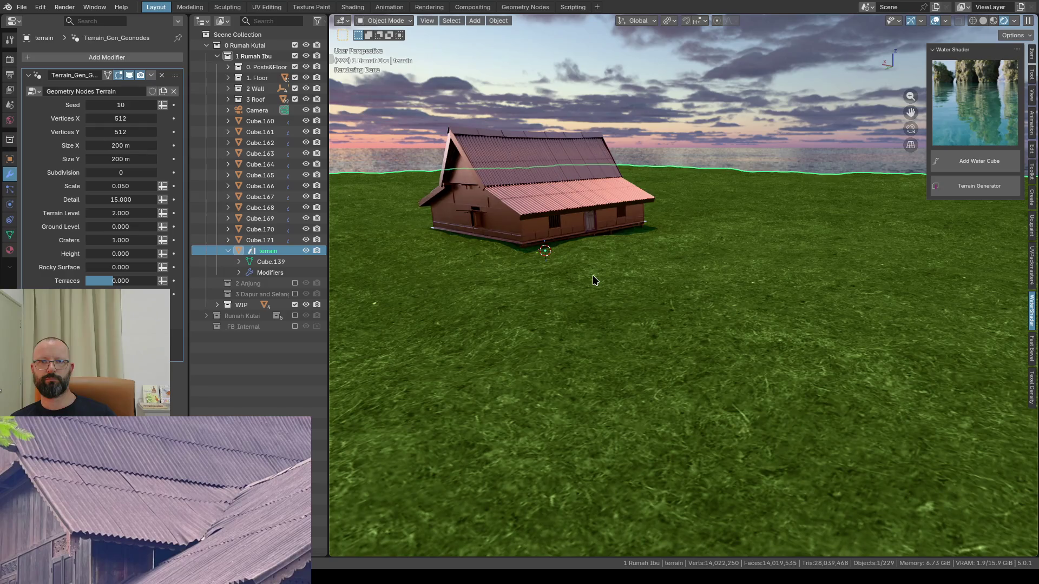
pyautogui.scroll(-2, 592, 280)
pyautogui.scroll(-2, 593, 280)
pyautogui.scroll(-3, 592, 280)
pyautogui.scroll(3, 593, 281)
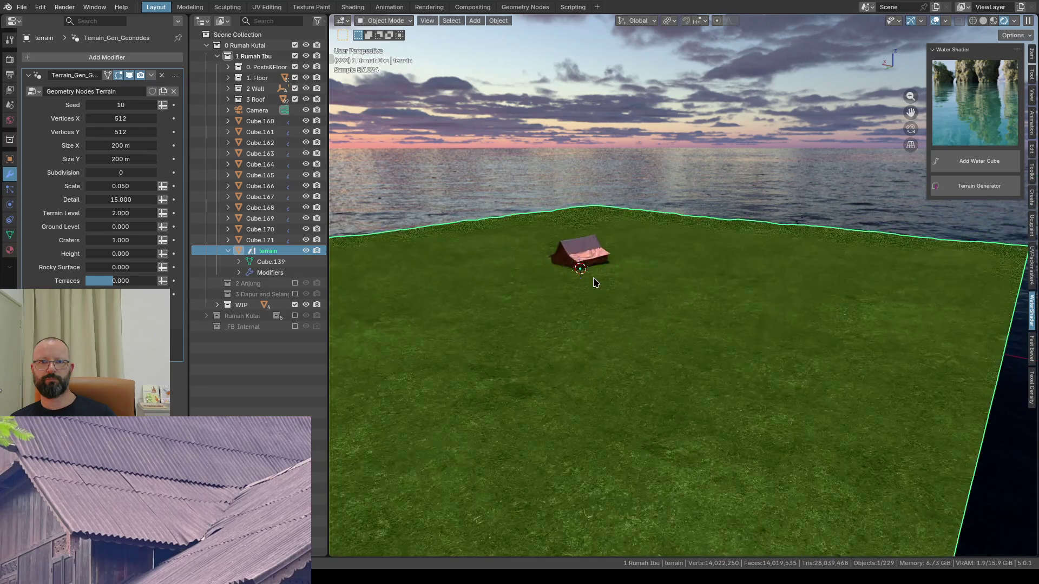
pyautogui.scroll(2, 594, 282)
# Step: Move the terrain down about 1.8 m along Z so water patches show around the house
pyautogui.moveTo(595, 282)
pyautogui.mouseDown(button='middle')
pyautogui.moveTo(552, 262)
pyautogui.moveTo(573, 298)
pyautogui.mouseUp(button='middle')
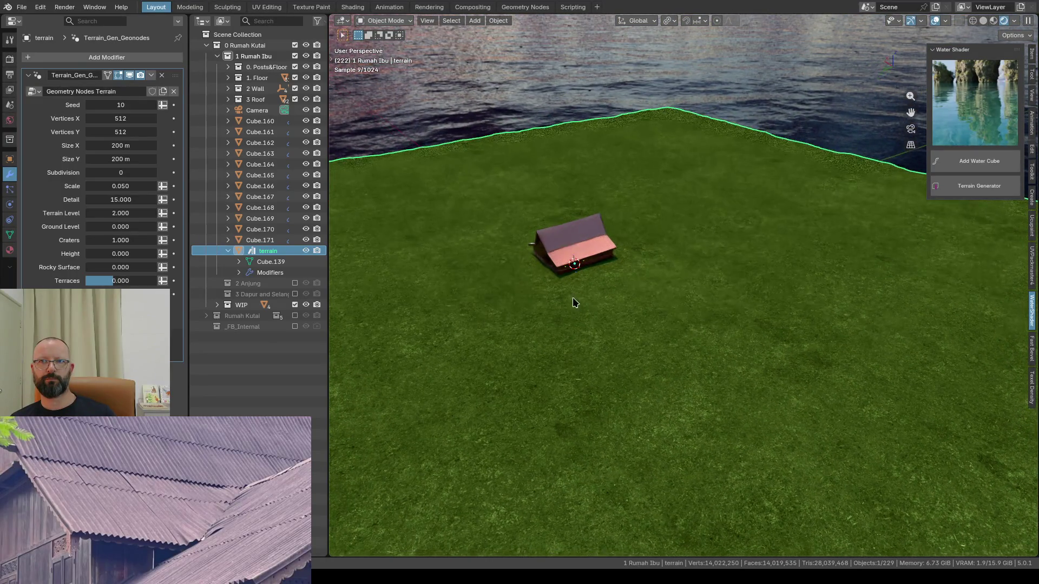
pyautogui.scroll(-1, 836, 264)
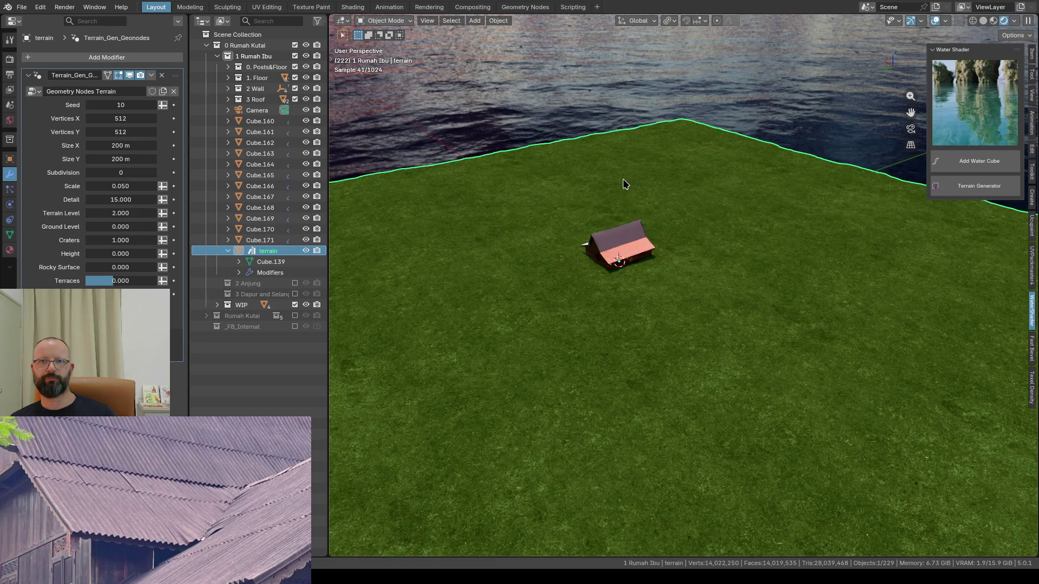
pyautogui.scroll(1, 624, 184)
pyautogui.moveTo(736, 190); pyautogui.dragTo(732, 160, button='middle')
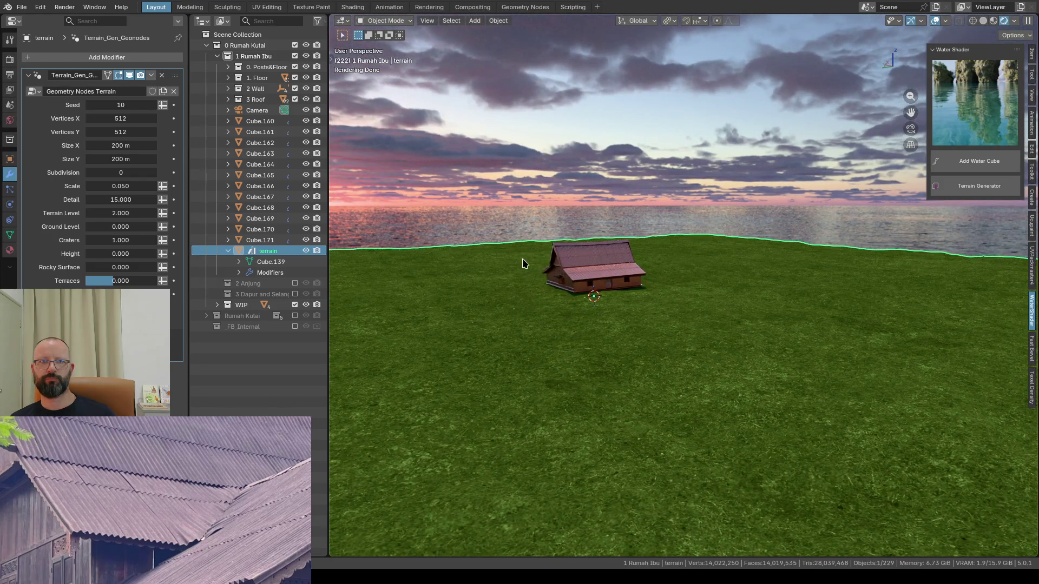
pyautogui.press('g')
pyautogui.press('z')
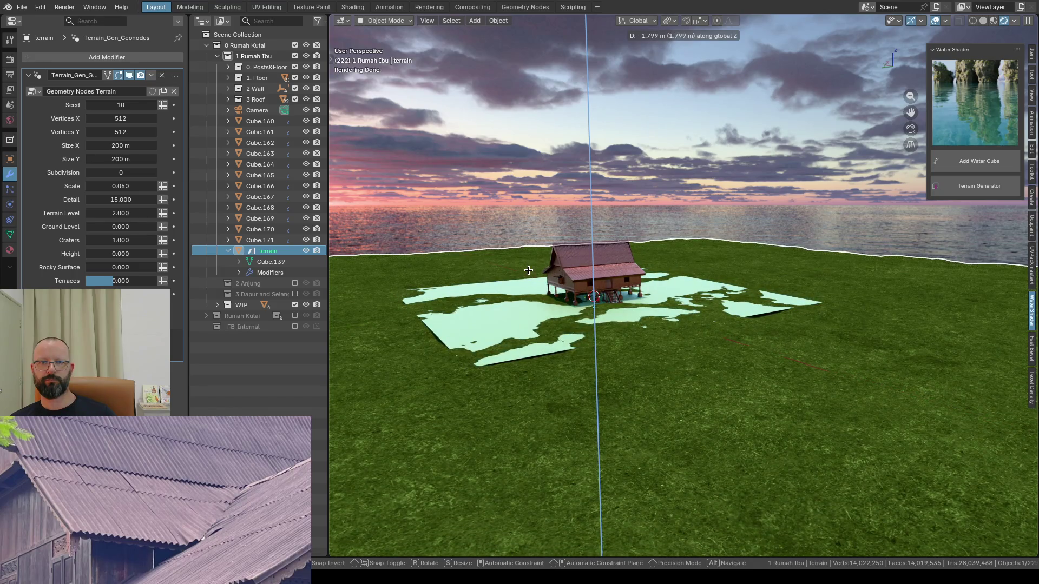
# Step: Confirm the terrain's lowered height and hide the water Plane with H
pyautogui.click(529, 270)
pyautogui.click(493, 321)
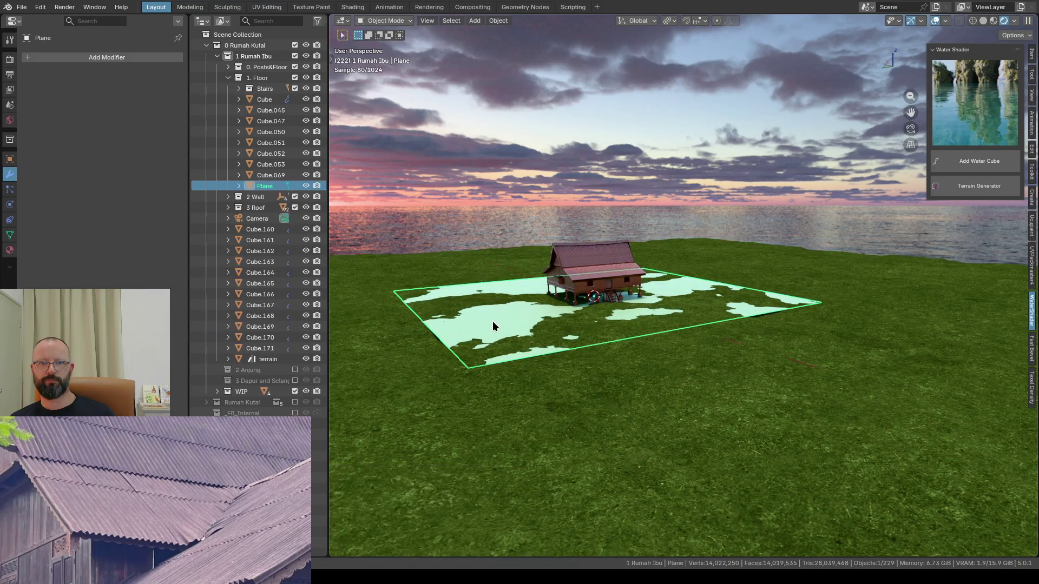
pyautogui.press('h')
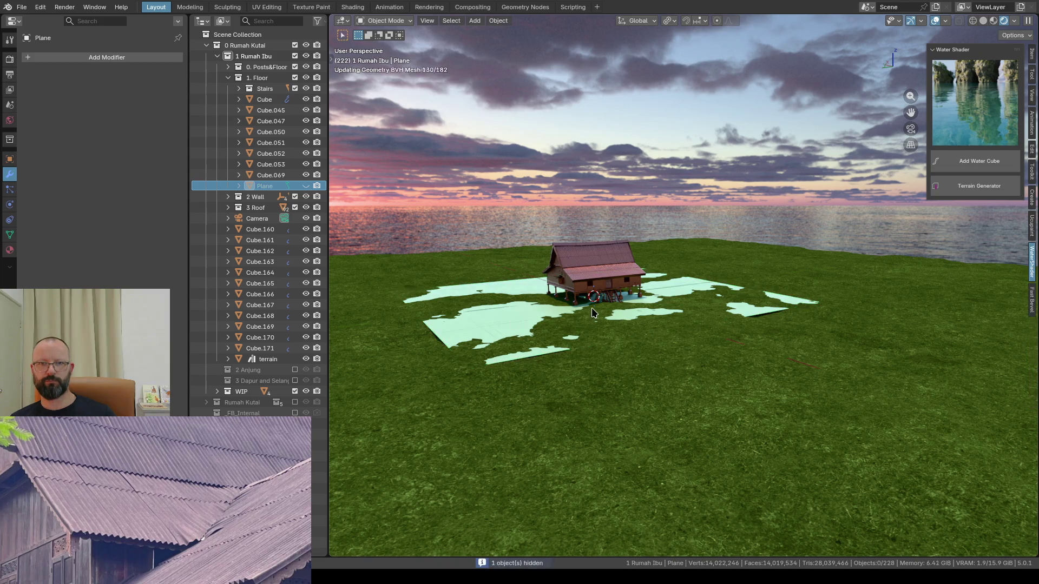
pyautogui.scroll(2, 535, 322)
pyautogui.scroll(2, 534, 323)
# Step: Orbit around the house toward the sea and add a second generated terrain patch
pyautogui.moveTo(535, 322)
pyautogui.mouseDown(button='middle')
pyautogui.moveTo(605, 307)
pyautogui.moveTo(601, 294)
pyautogui.mouseUp(button='middle')
pyautogui.scroll(2, 606, 307)
pyautogui.scroll(-2, 587, 311)
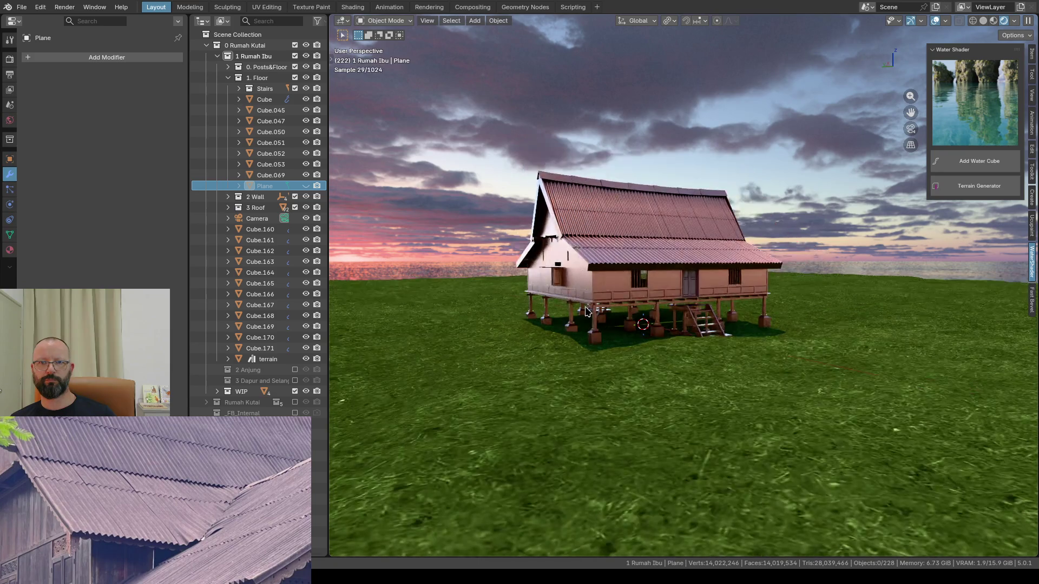
pyautogui.scroll(-3, 500, 327)
pyautogui.moveTo(500, 327)
pyautogui.mouseDown(button='middle')
pyautogui.moveTo(520, 349)
pyautogui.moveTo(497, 328)
pyautogui.mouseUp(button='middle')
pyautogui.click(961, 185)
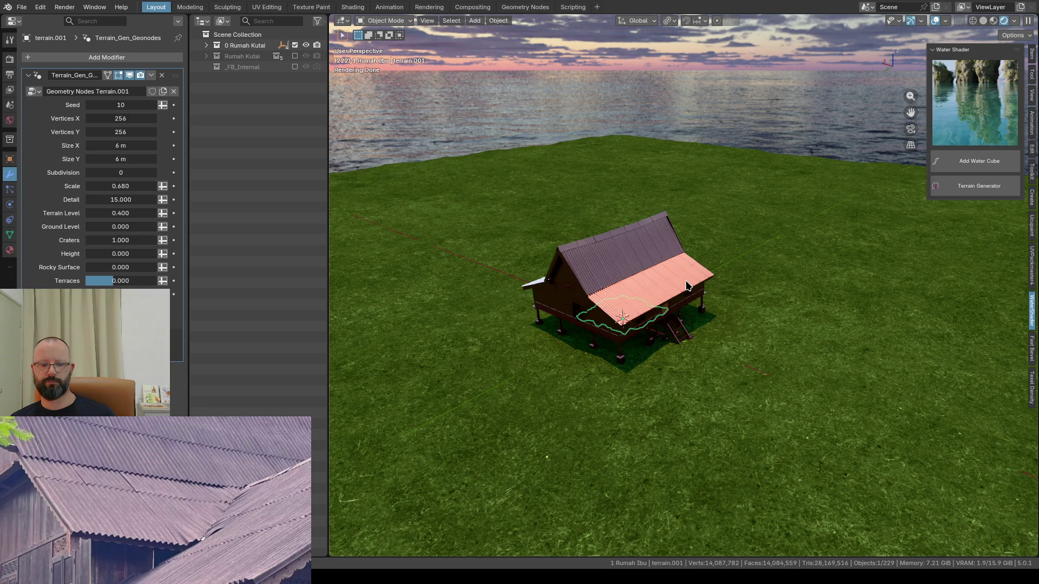
pyautogui.scroll(-1, 687, 285)
# Step: Slide the new patch horizontally near the shoreline and size it 200 m by 200 m
pyautogui.press('g')
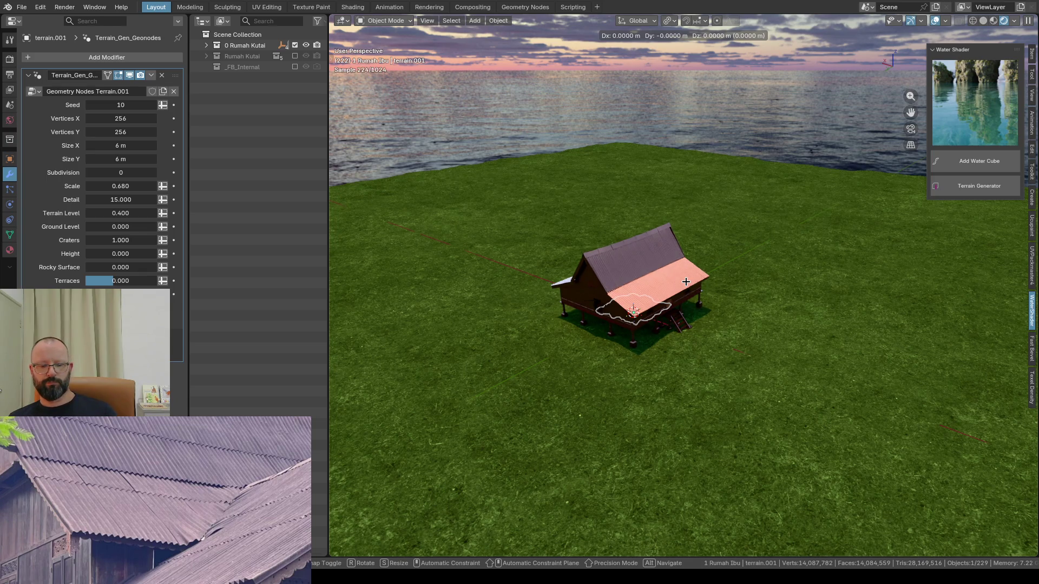
pyautogui.hotkey('shift', 'z')
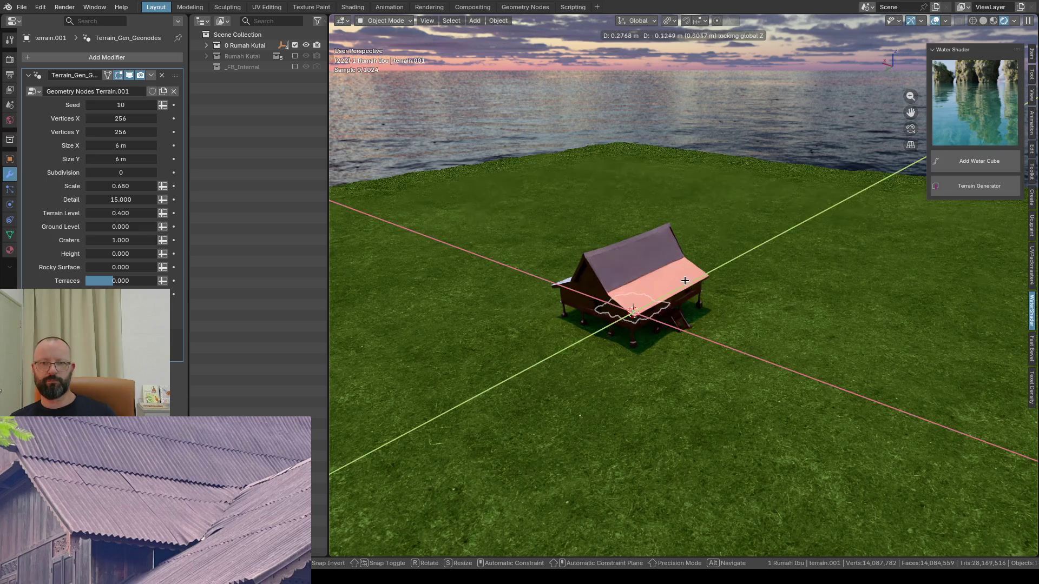
pyautogui.click(596, 129)
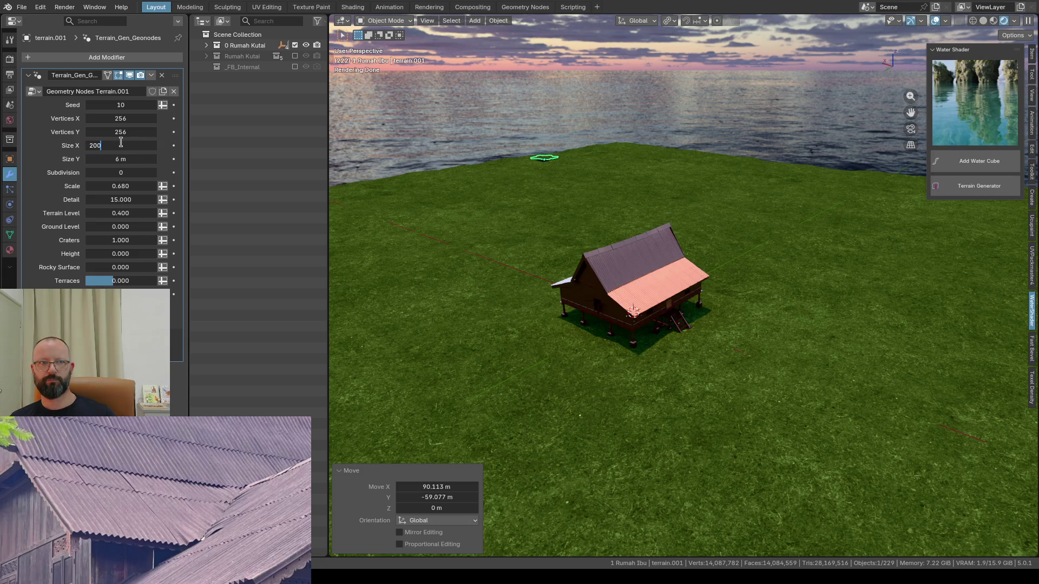
pyautogui.press('Return')
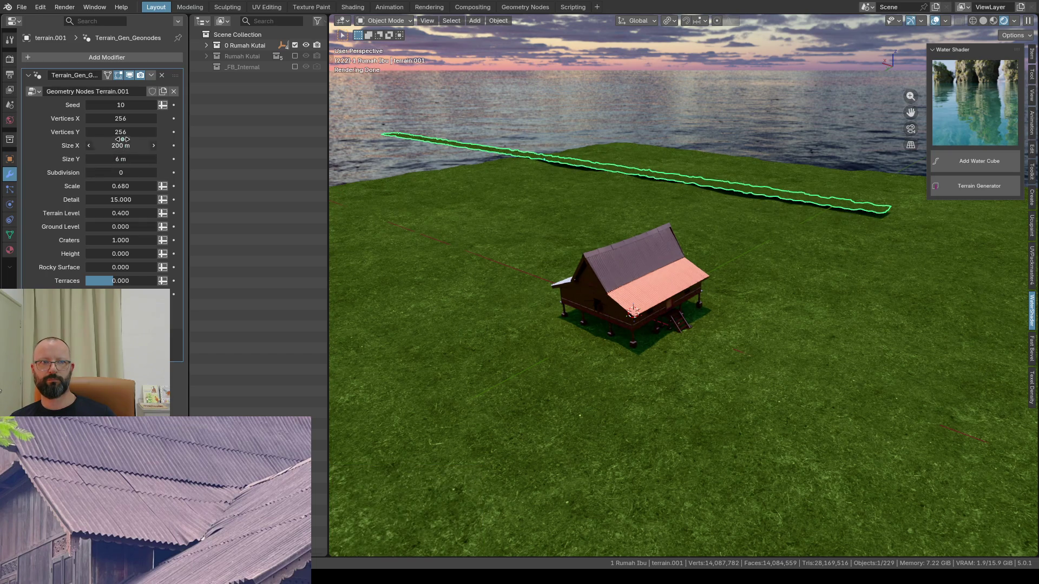
pyautogui.click(121, 159)
pyautogui.write('200')
pyautogui.press('Return')
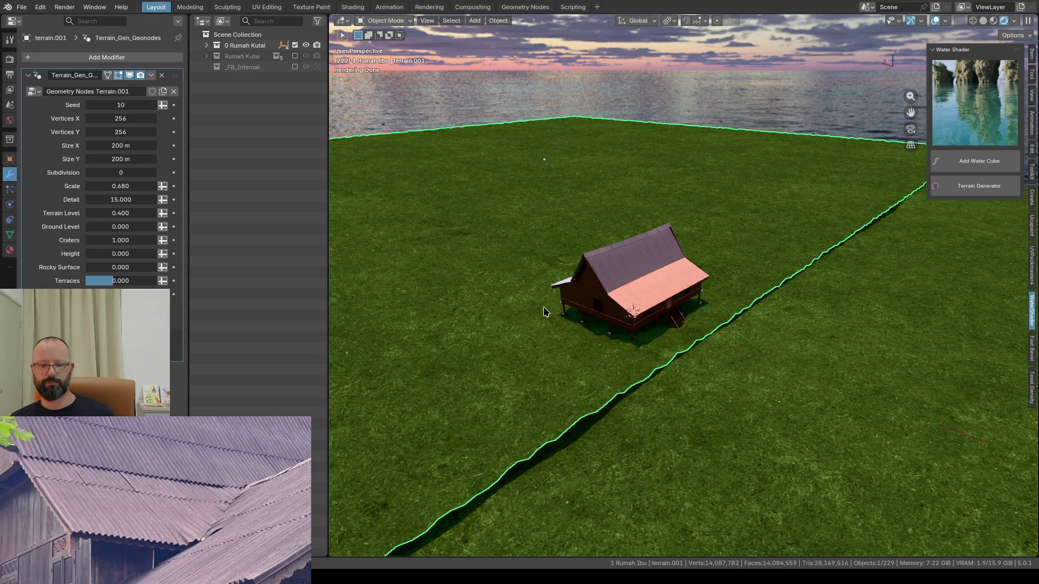
# Step: Move the enlarged patch along the ground behind the house and show its Item transform values
pyautogui.press('g')
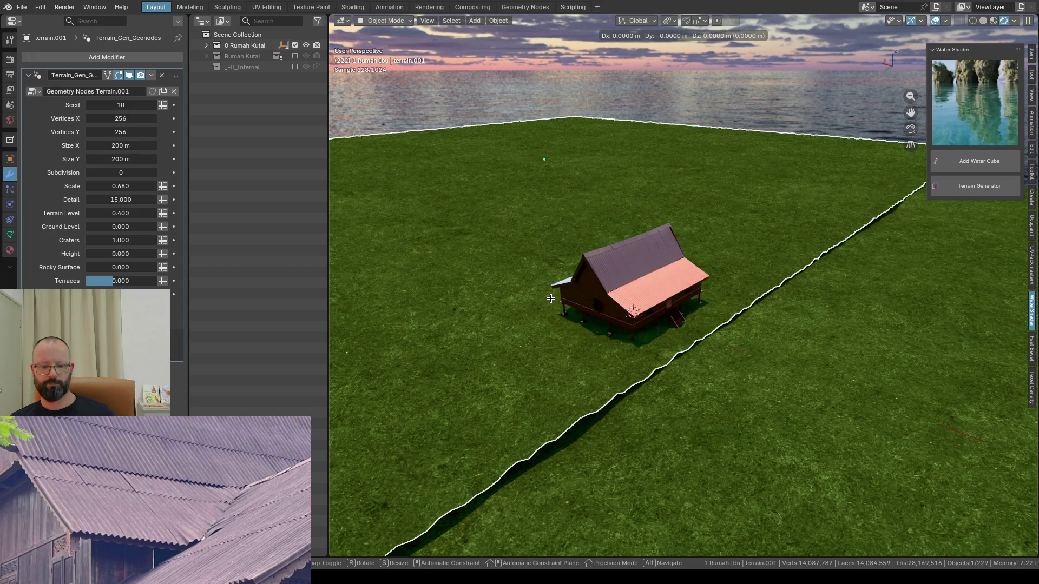
pyautogui.hotkey('shift', 'z')
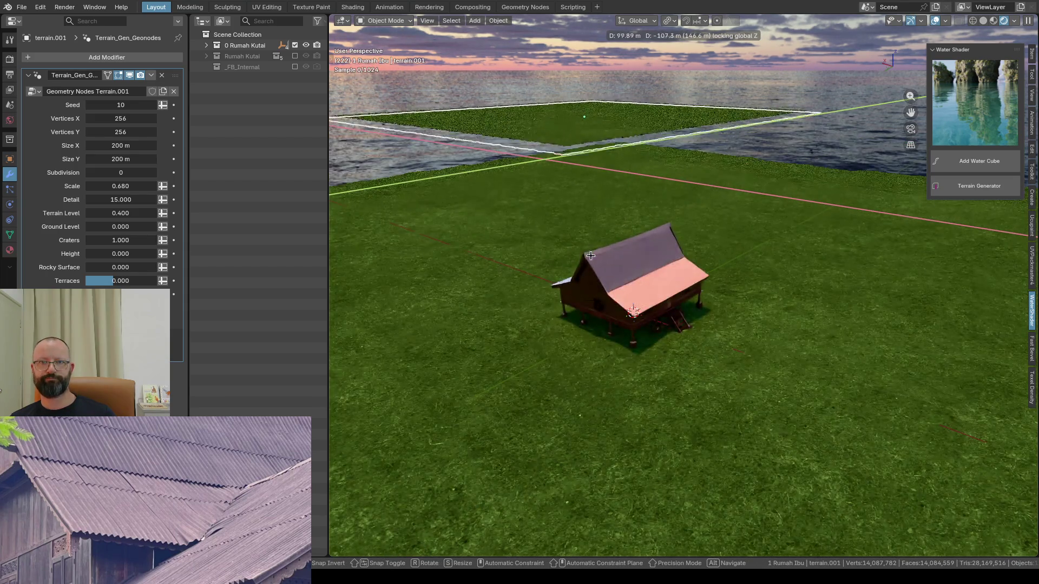
pyautogui.click(566, 279)
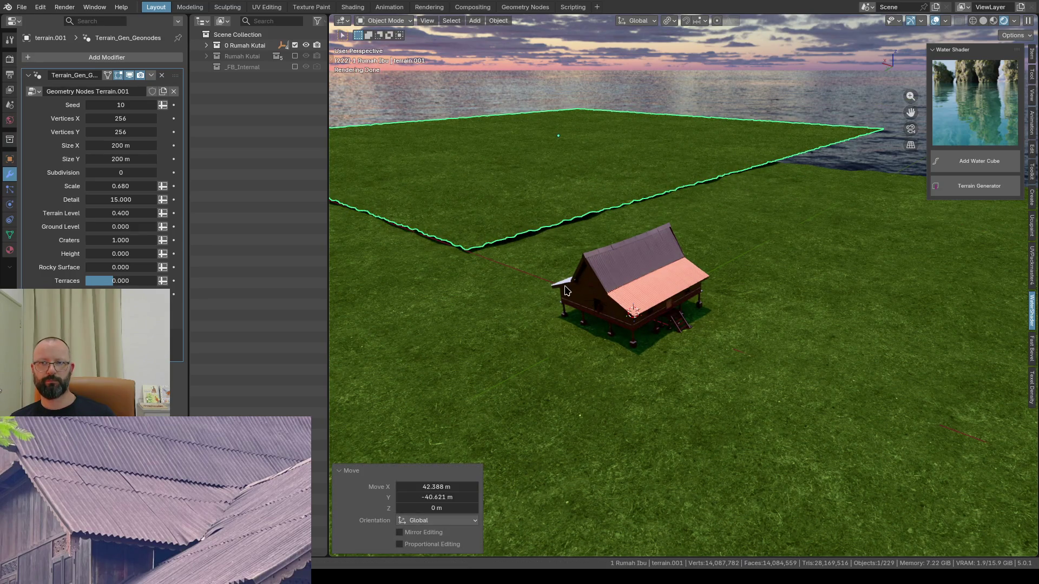
pyautogui.click(1032, 59)
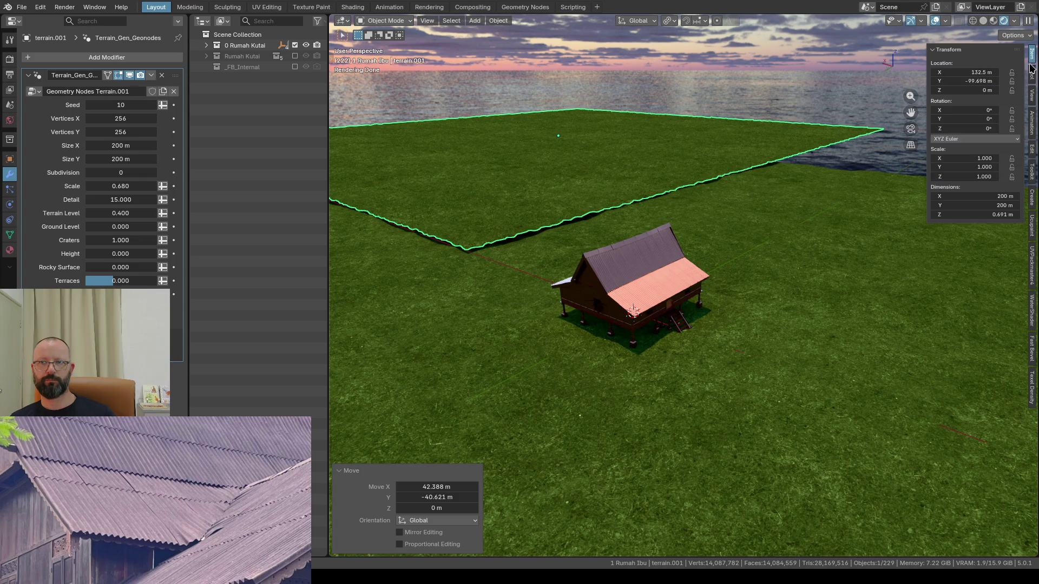
# Step: Rotate the patch about −33° in Z, test Heights 5 and 500, then reset Height to 0
pyautogui.moveTo(982, 128); pyautogui.dragTo(962, 129)
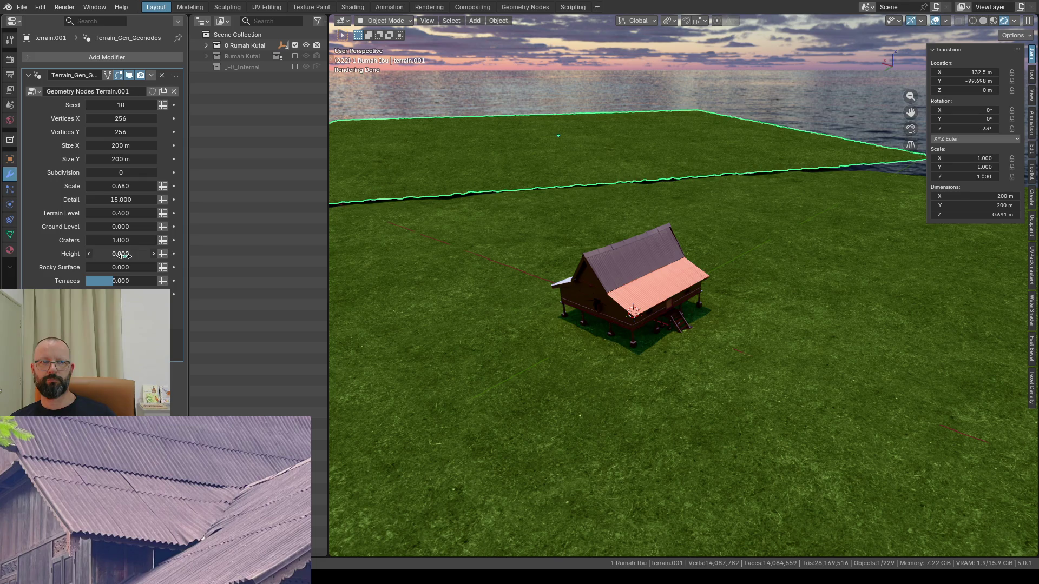
pyautogui.click(123, 255)
pyautogui.press('Return')
pyautogui.click(117, 253)
pyautogui.write('0')
pyautogui.press('Return')
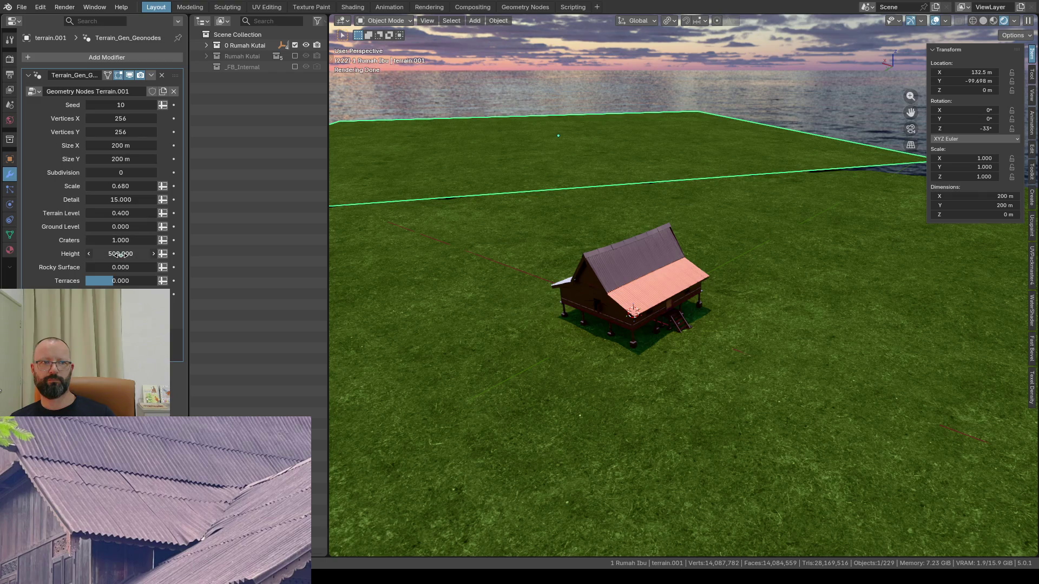
pyautogui.click(121, 254)
pyautogui.write('0')
pyautogui.press('Return')
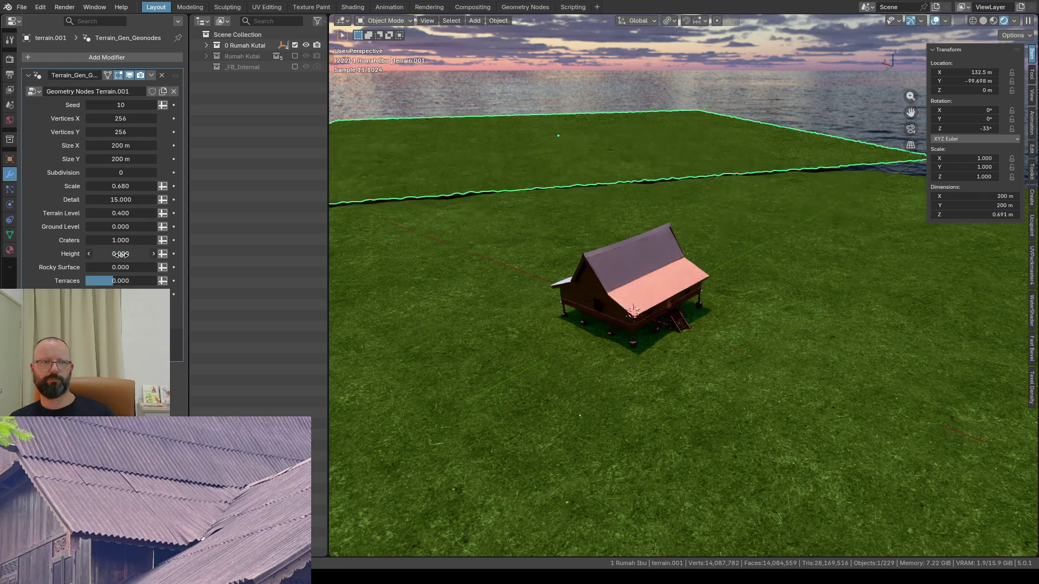
# Step: Set the noise Scale to 0.1 and apply the object's scale with Ctrl+A
pyautogui.click(119, 187)
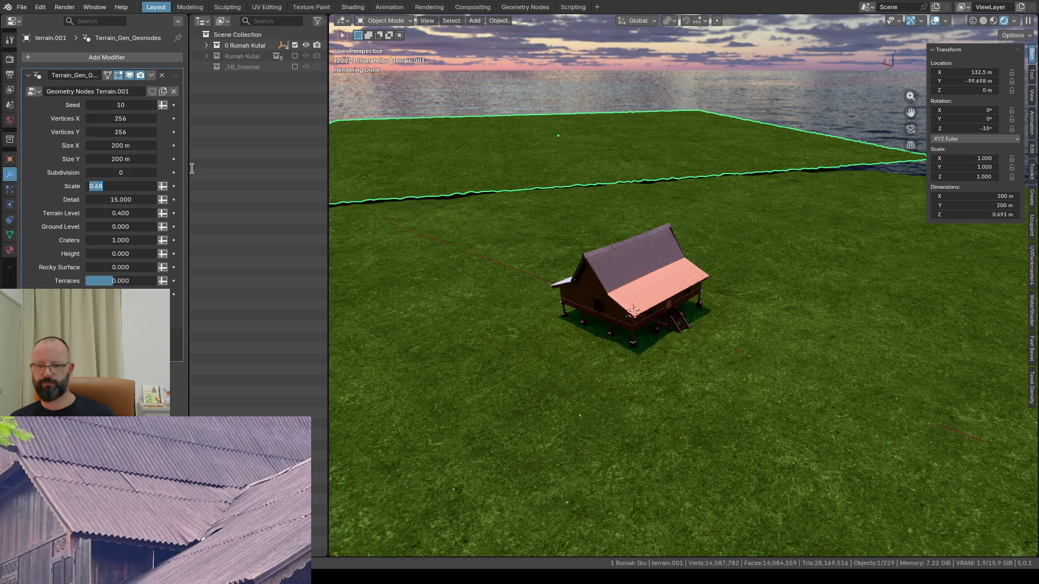
pyautogui.write('5')
pyautogui.press('Return')
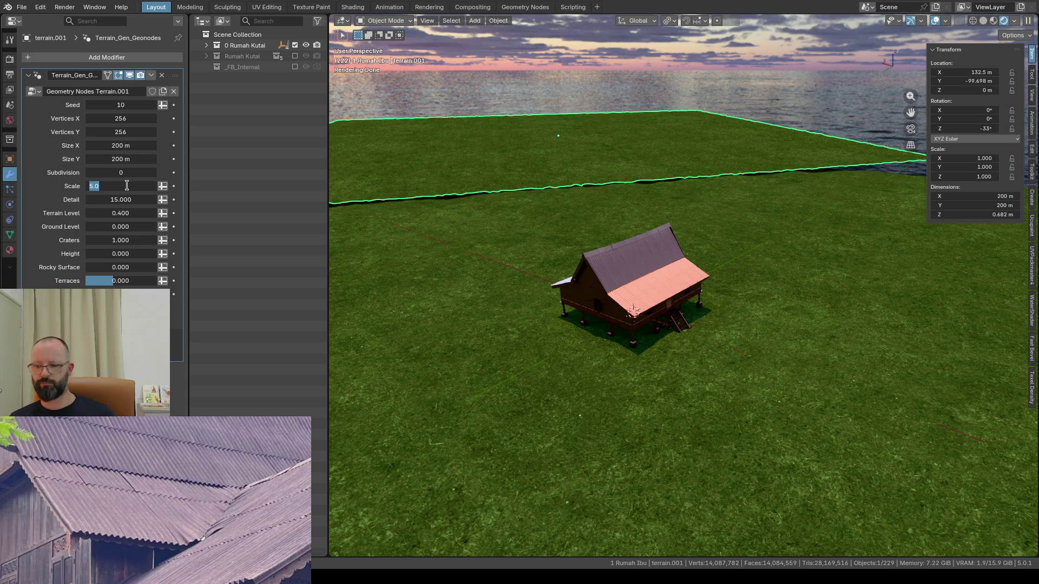
pyautogui.write('0.1')
pyautogui.press('Return')
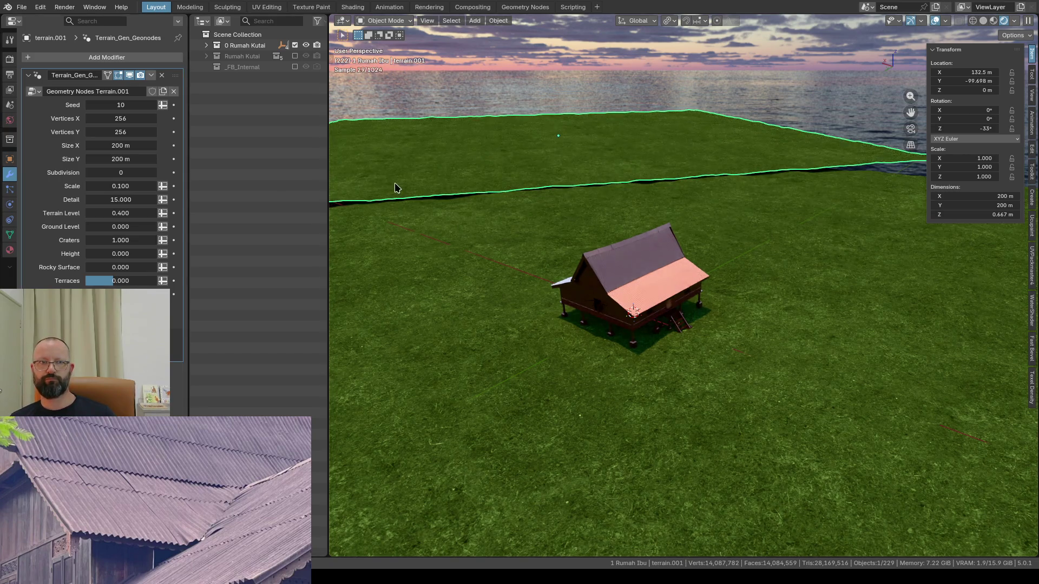
pyautogui.hotkey('ctrl', 'a')
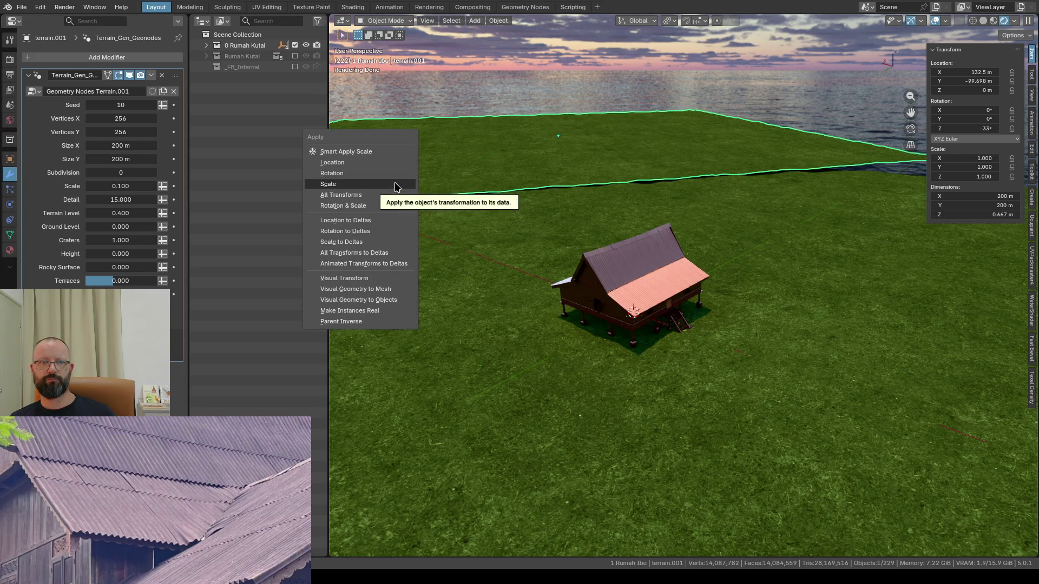
pyautogui.click(395, 183)
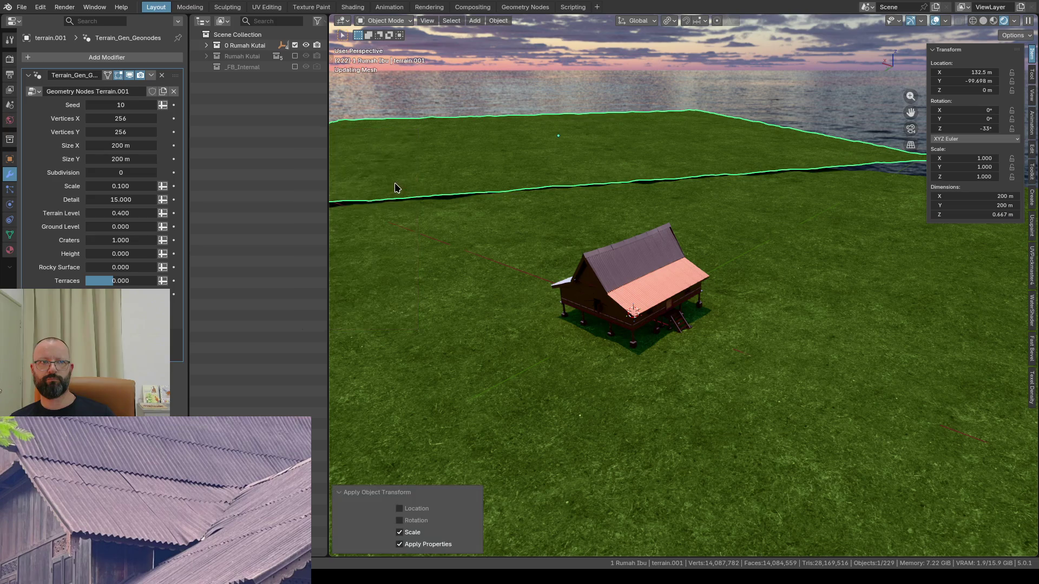
# Step: Set the terrain grid to 512 by 512 vertices
pyautogui.click(126, 119)
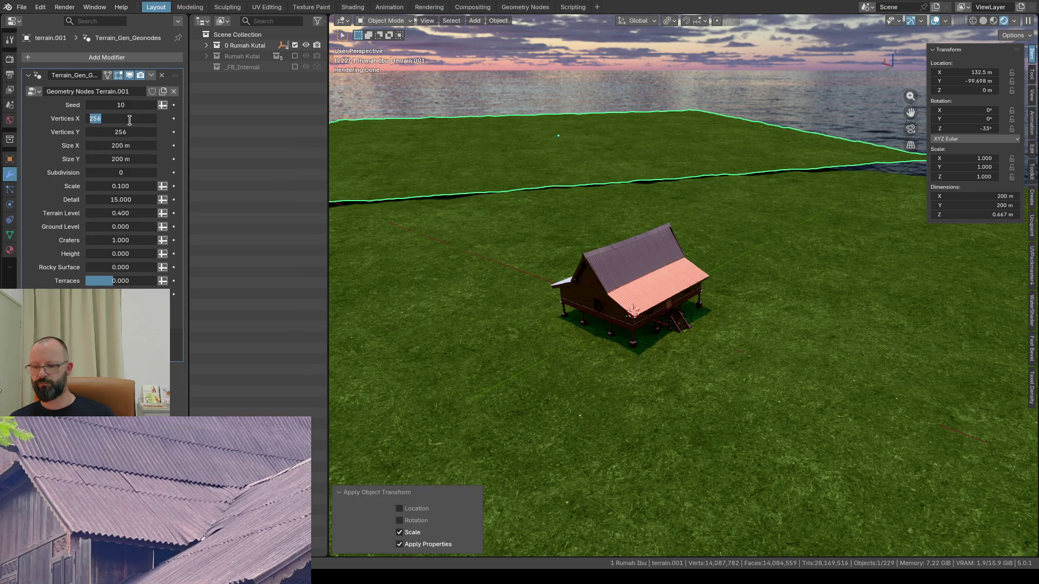
pyautogui.write('512')
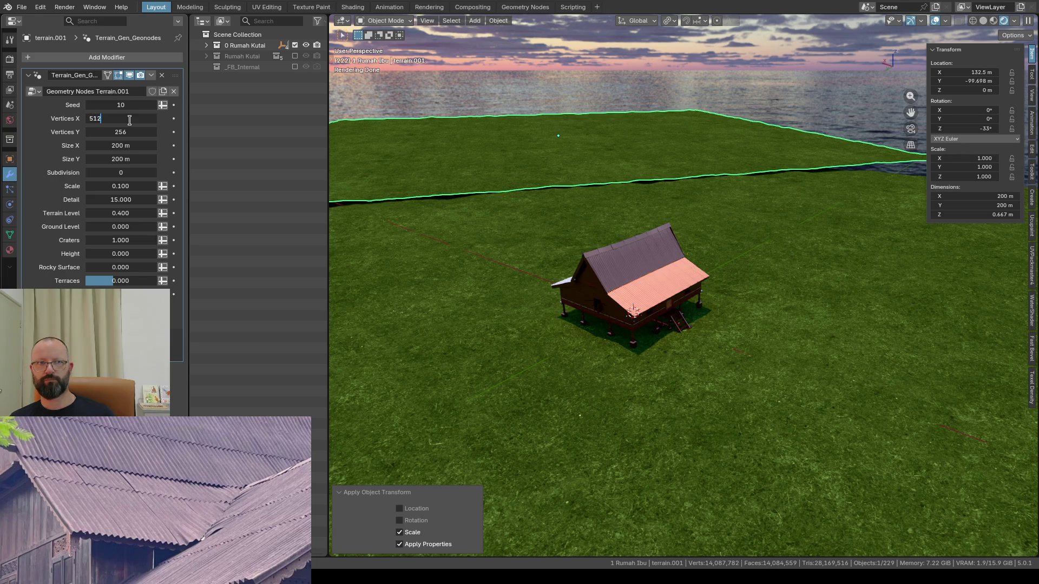
pyautogui.press('Return')
pyautogui.click(120, 131)
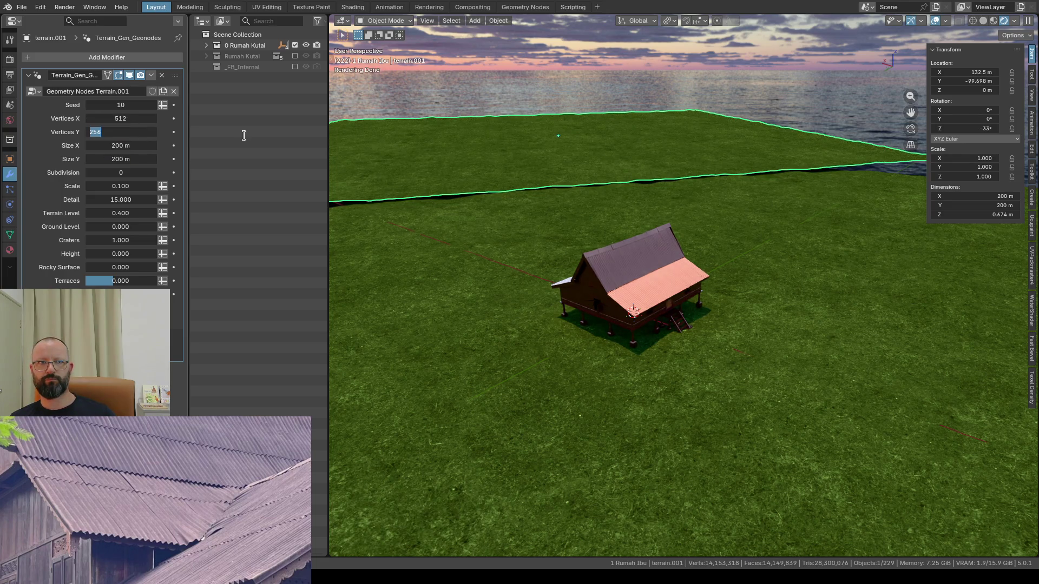
pyautogui.write('512')
pyautogui.press('Return')
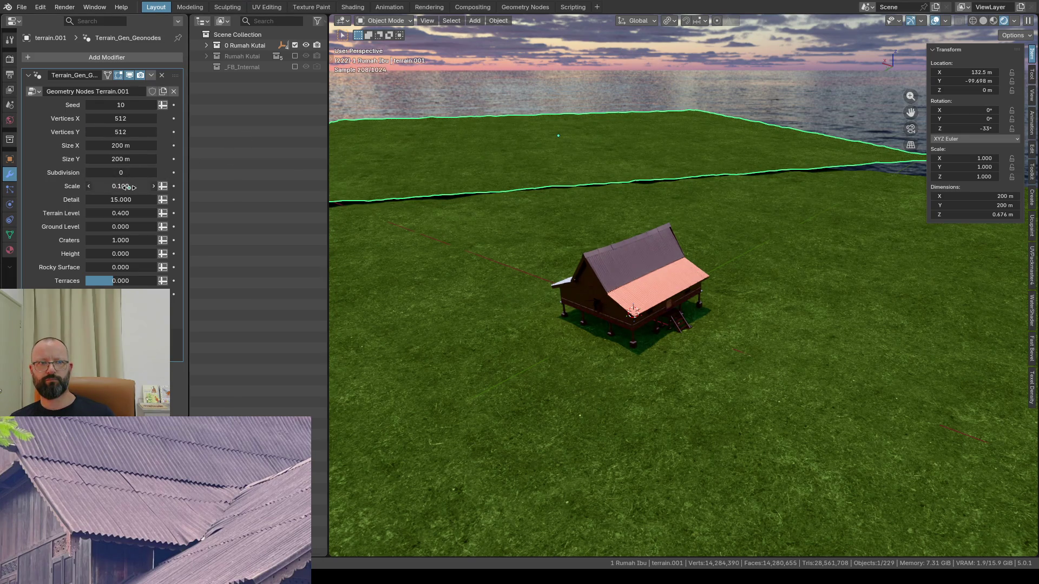
# Step: Try noise Scale values, return it to 1, and raise Terrain Level to 10
pyautogui.moveTo(103, 186); pyautogui.dragTo(154, 186)
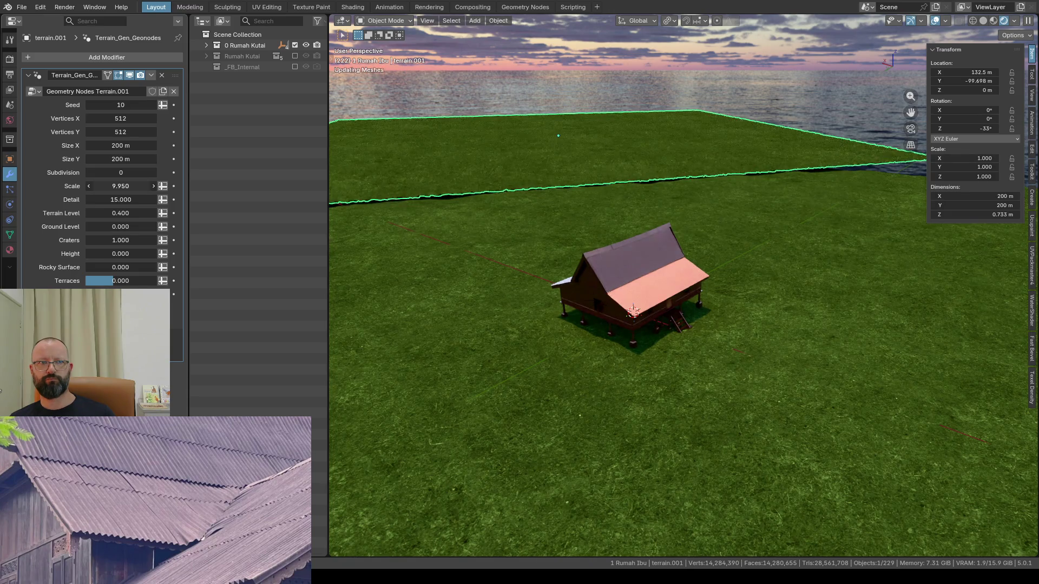
pyautogui.moveTo(121, 186)
pyautogui.mouseDown()
pyautogui.moveTo(98, 187)
pyautogui.moveTo(126, 187)
pyautogui.mouseUp()
pyautogui.click(120, 186)
pyautogui.write('1')
pyautogui.press('Return')
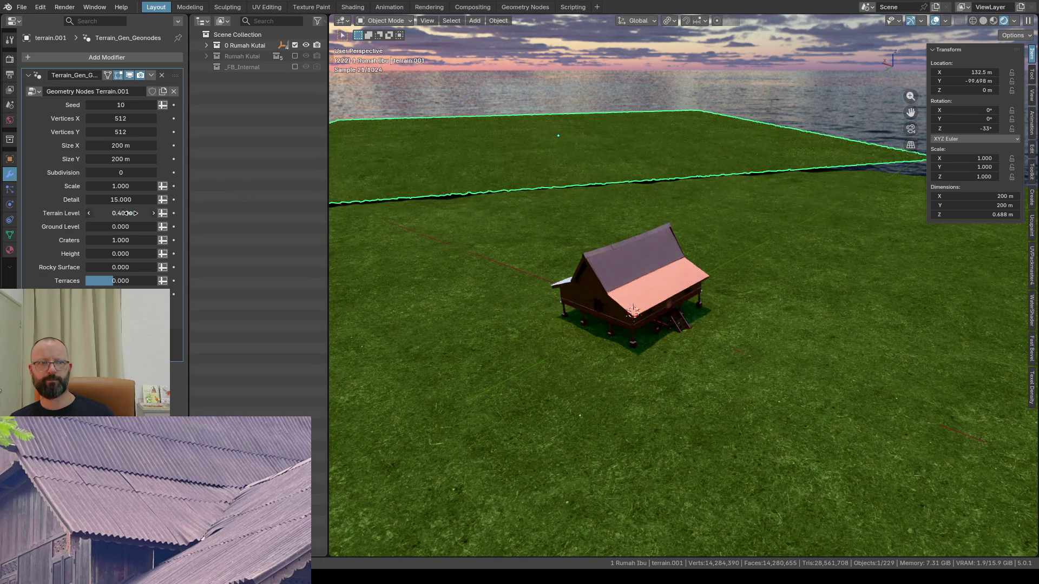
pyautogui.doubleClick(123, 213)
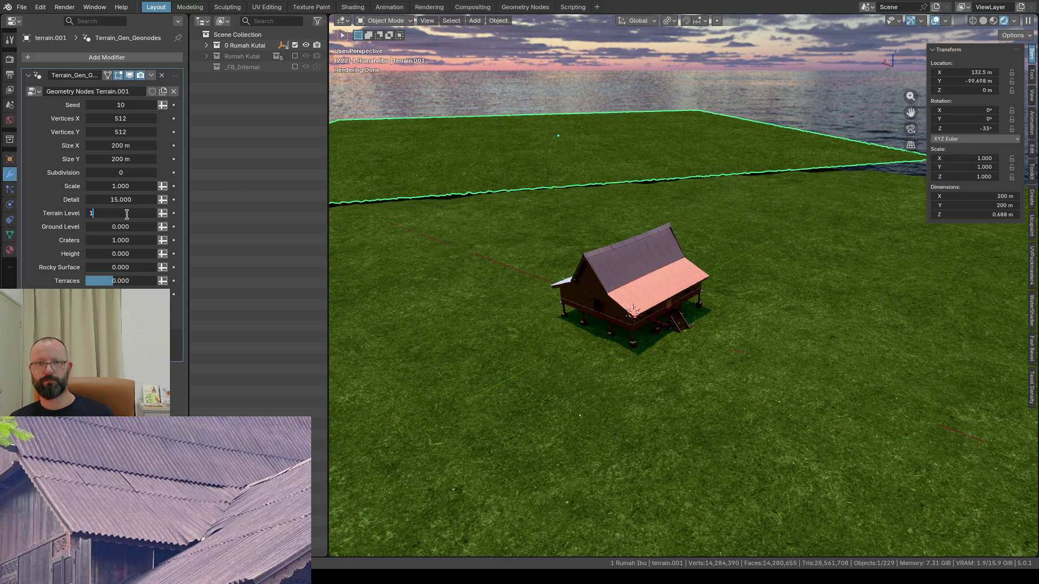
pyautogui.write('1')
pyautogui.press('Return')
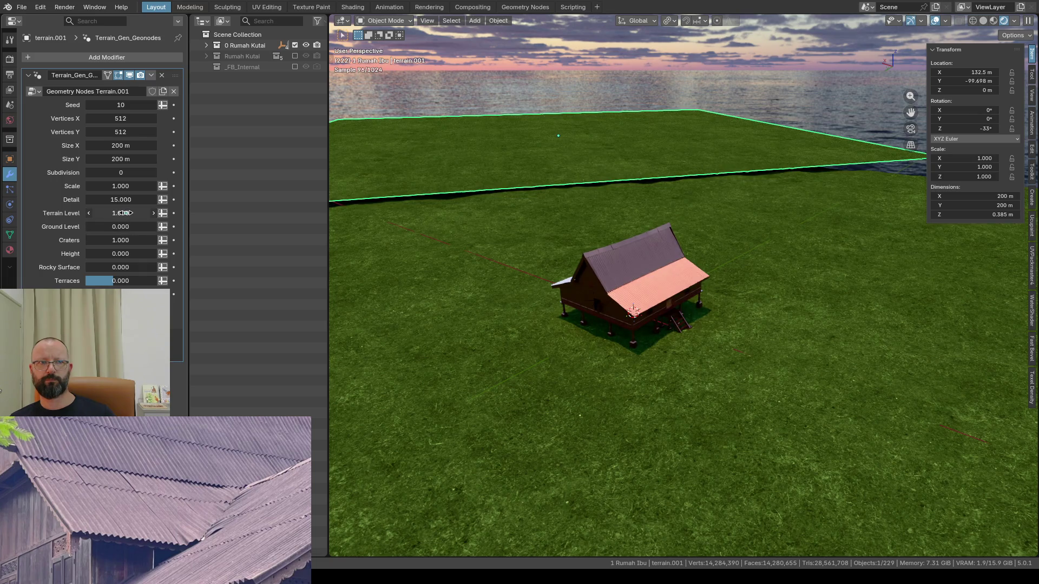
pyautogui.doubleClick(123, 213)
pyautogui.write('10')
pyautogui.press('Return')
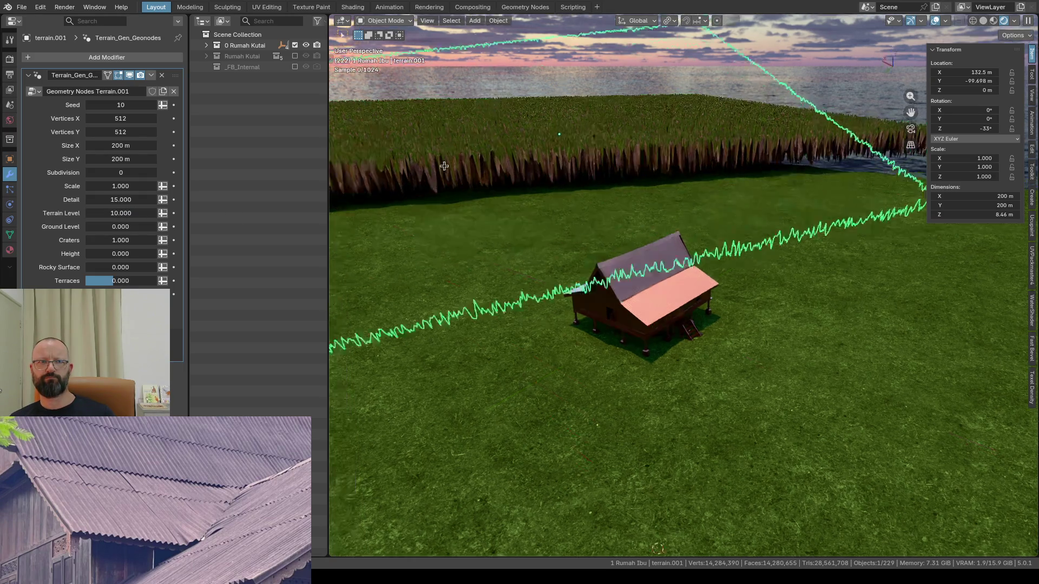
# Step: Lower the noise Scale through 0.5 and 0.1 to 0.05 for smooth hills, then check the camera view
pyautogui.moveTo(443, 144); pyautogui.dragTo(471, 151, button='middle')
pyautogui.moveTo(513, 197); pyautogui.dragTo(564, 219, button='middle')
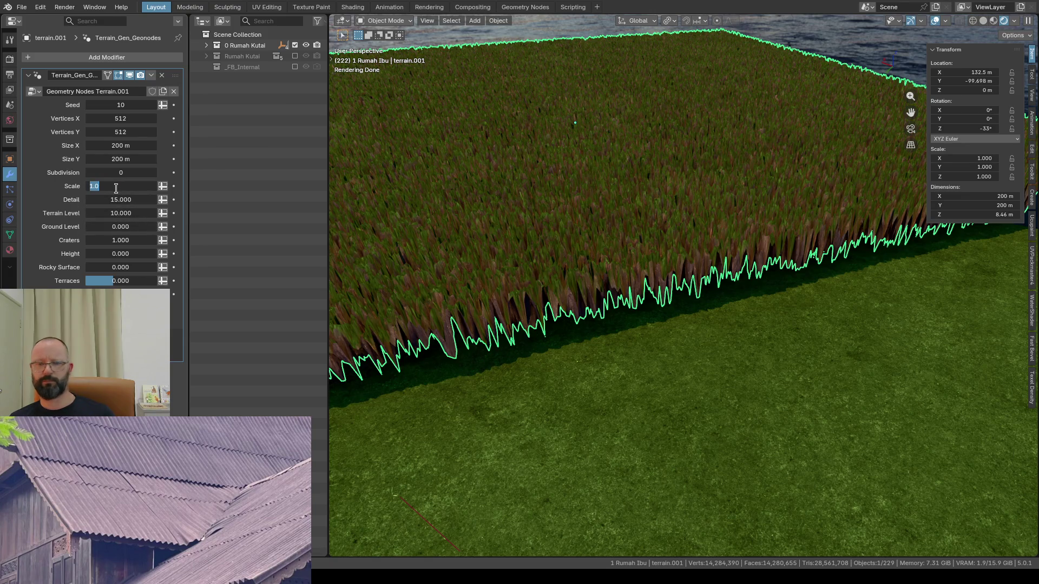
pyautogui.write('5')
pyautogui.moveTo(118, 185); pyautogui.dragTo(97, 186)
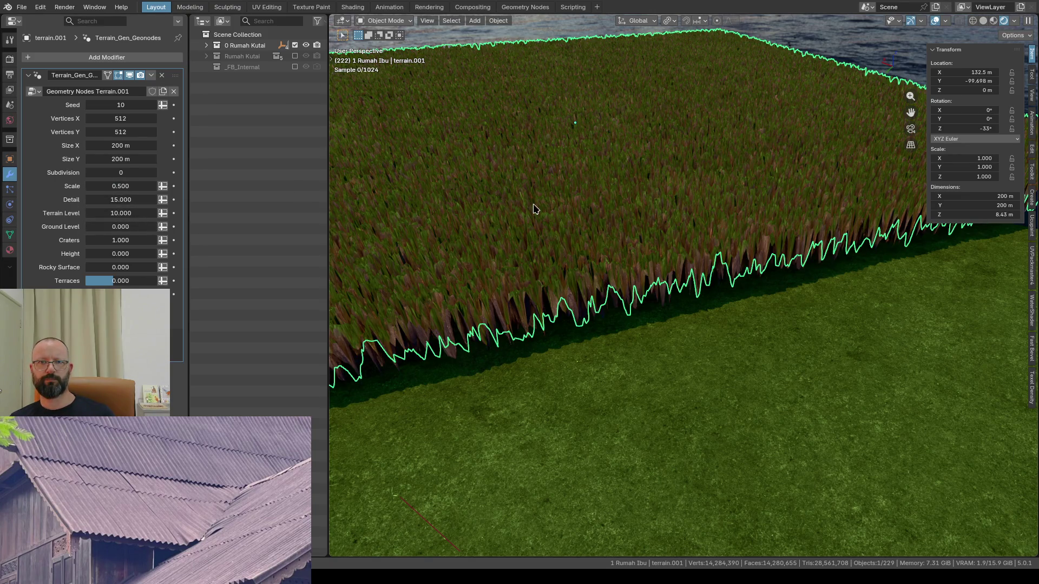
pyautogui.click(120, 185)
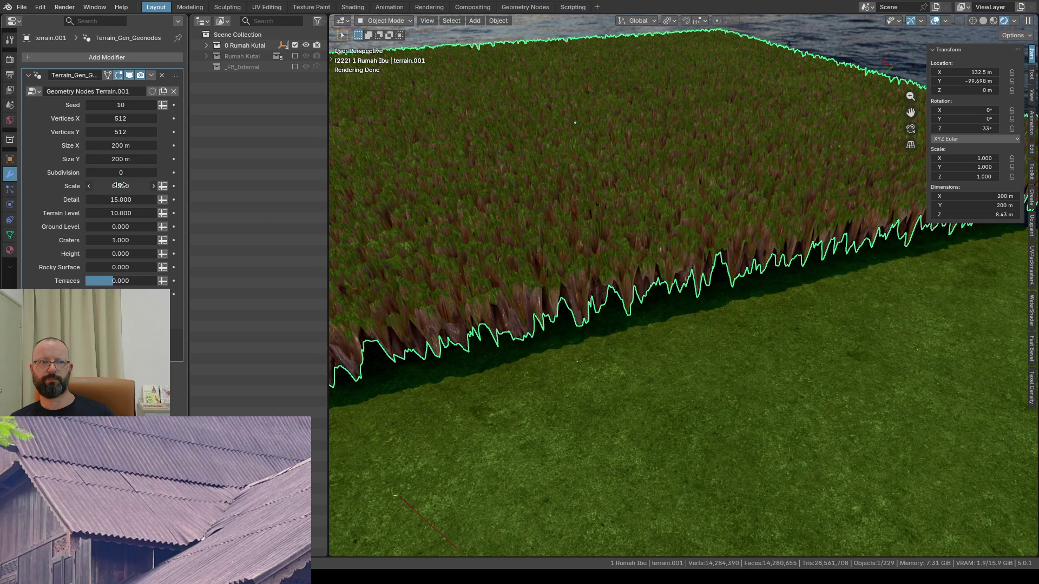
pyautogui.write('1')
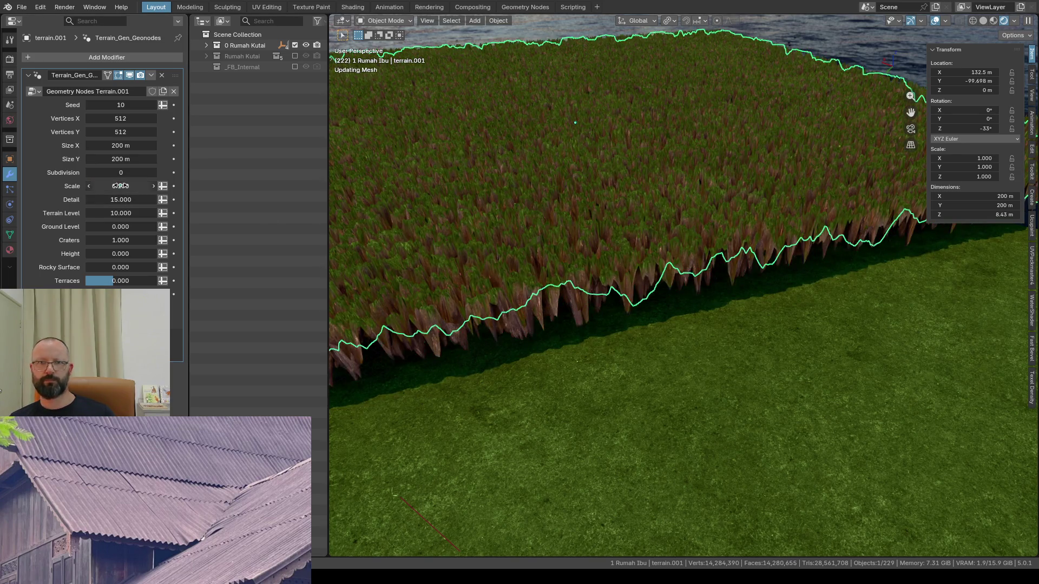
pyautogui.press('Return')
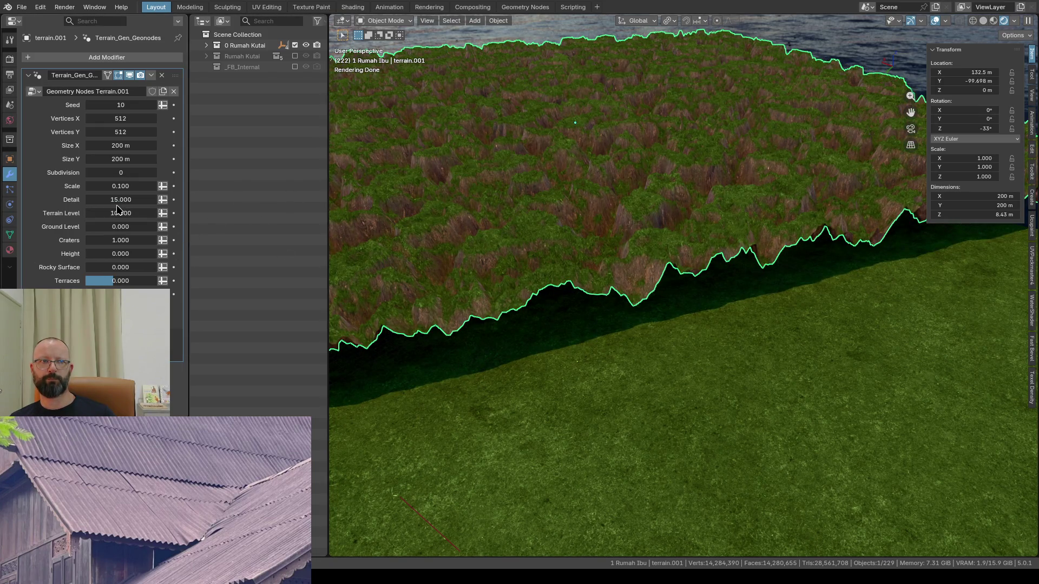
pyautogui.click(130, 187)
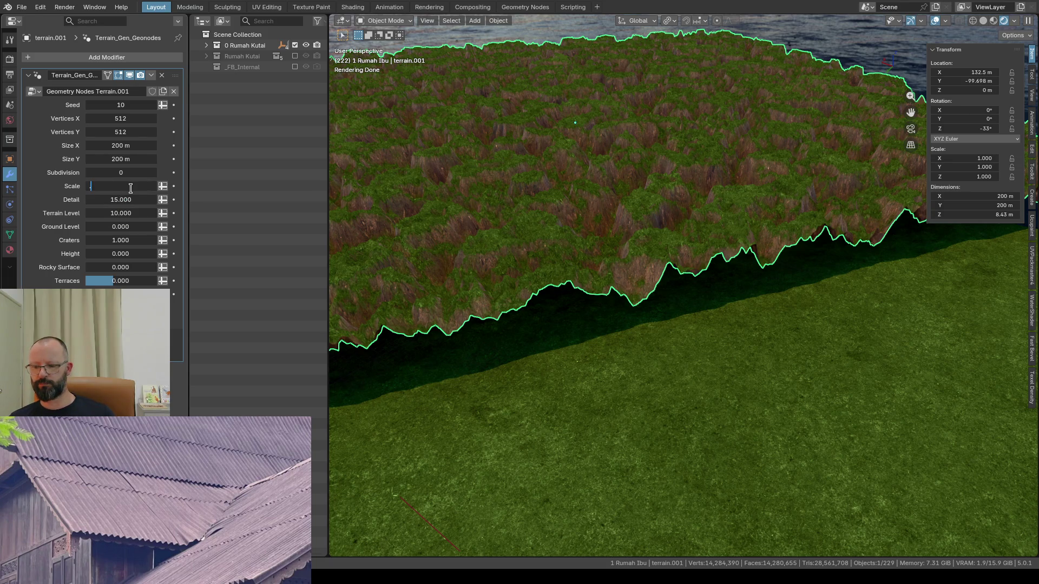
pyautogui.write('0.05')
pyautogui.press('Return')
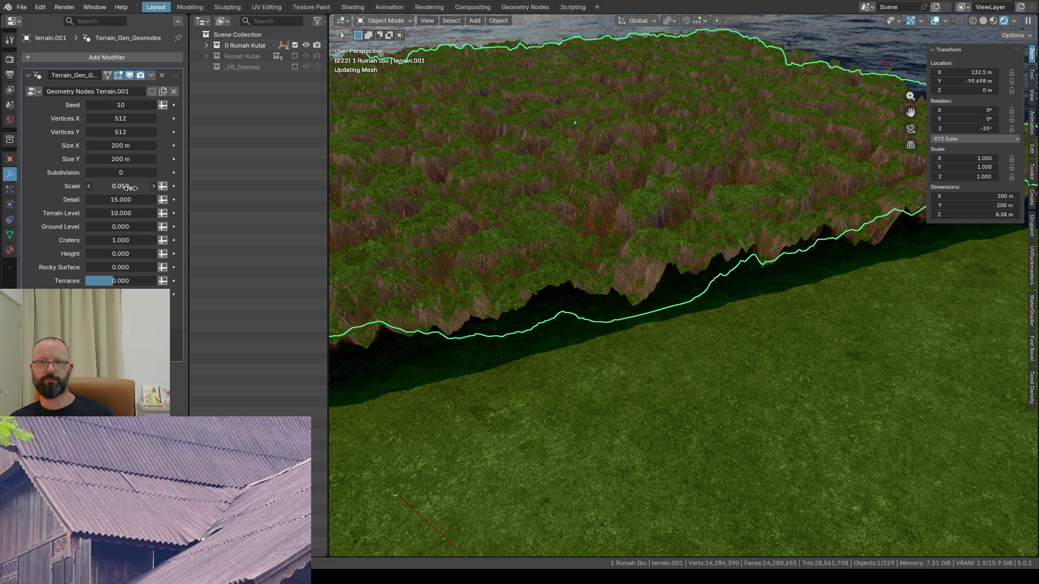
pyautogui.scroll(-2, 568, 174)
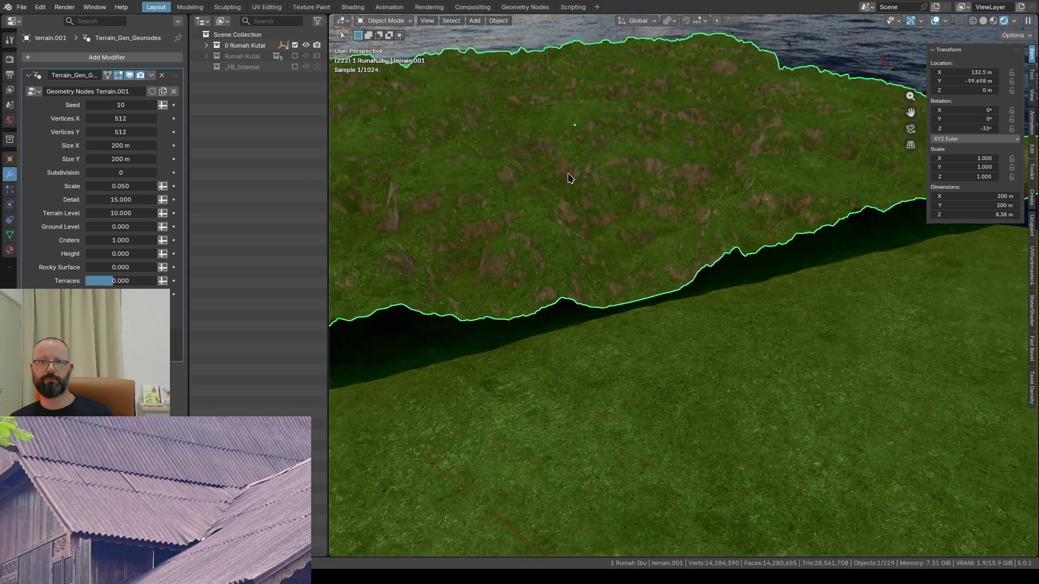
pyautogui.scroll(-2, 575, 186)
pyautogui.press('KP_0')
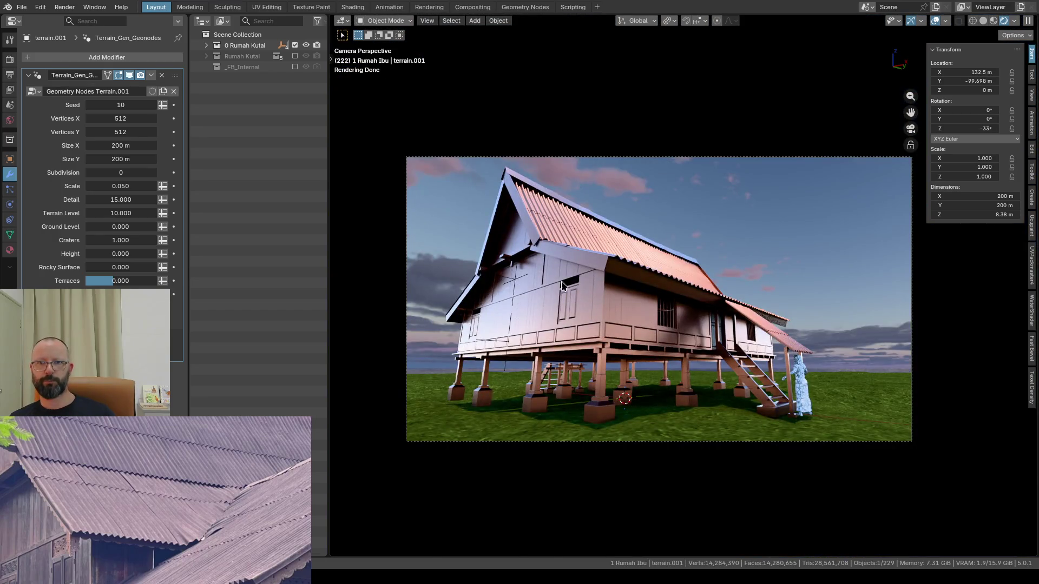
pyautogui.scroll(-2, 548, 324)
pyautogui.scroll(-1, 566, 316)
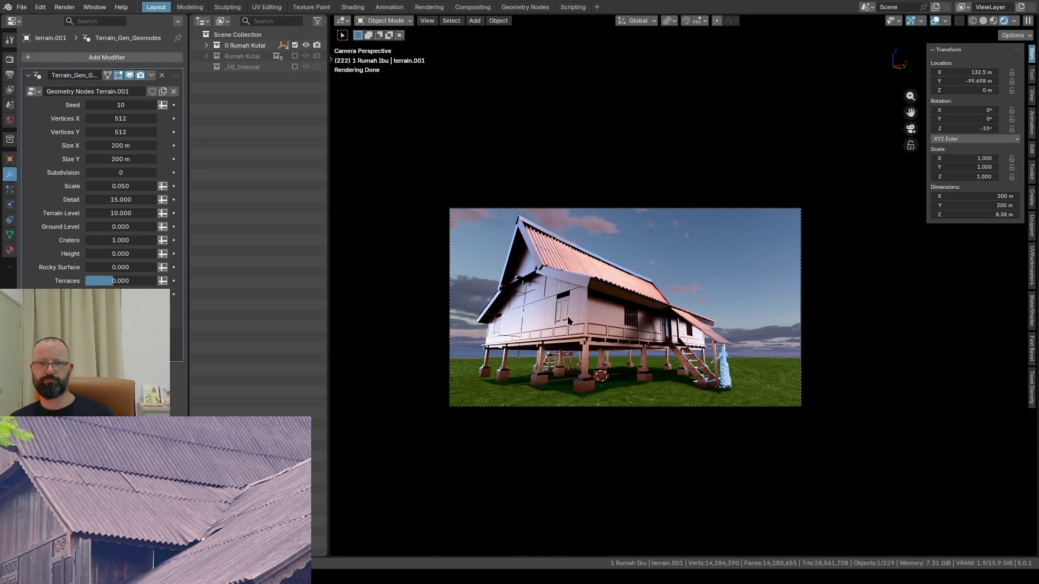
pyautogui.scroll(3, 569, 314)
# Step: Slide the terrain patch along the ground to about -118.9 m X, 139.5 m Y, beyond the grass plane
pyautogui.moveTo(569, 314); pyautogui.dragTo(573, 322, button='middle')
pyautogui.scroll(3, 574, 323)
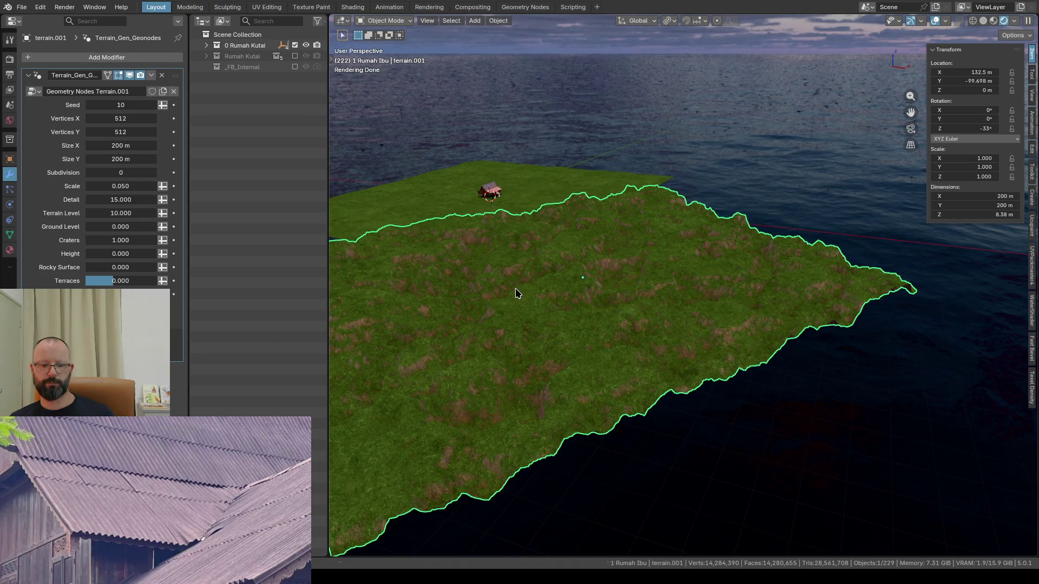
pyautogui.press('g')
pyautogui.hotkey('shift', 'z')
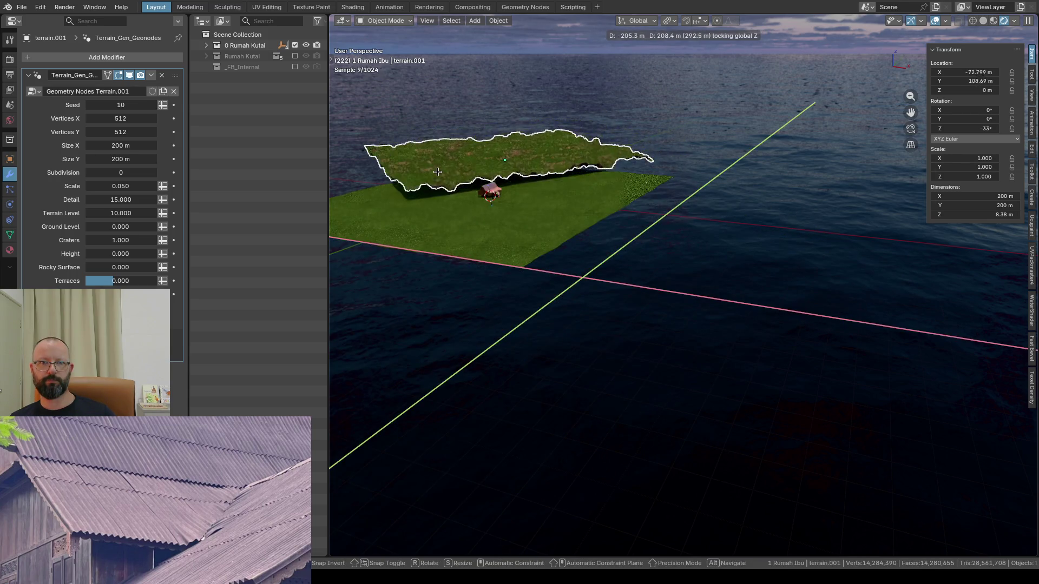
pyautogui.click(420, 167)
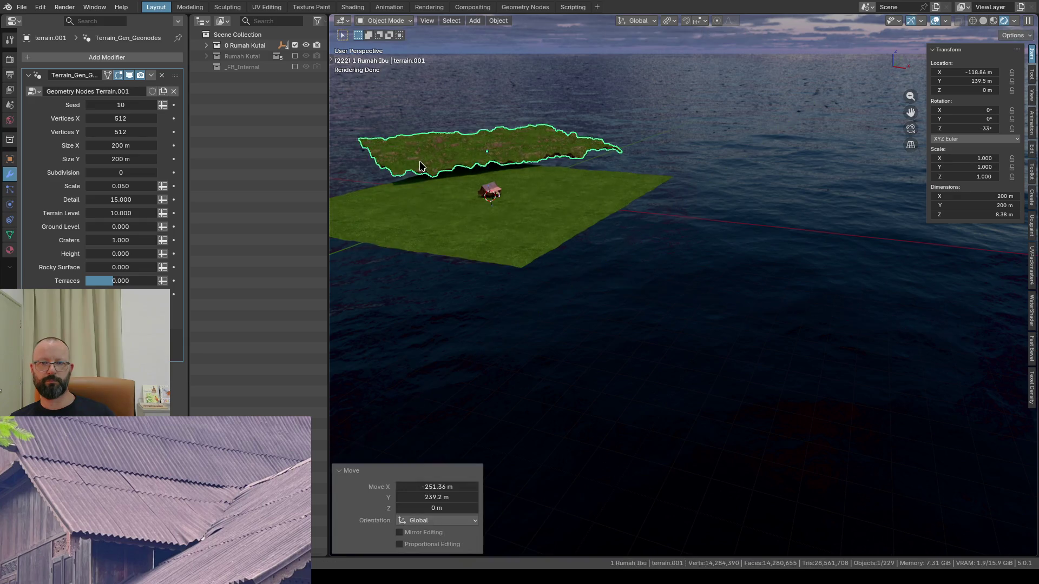
pyautogui.press('KP_0')
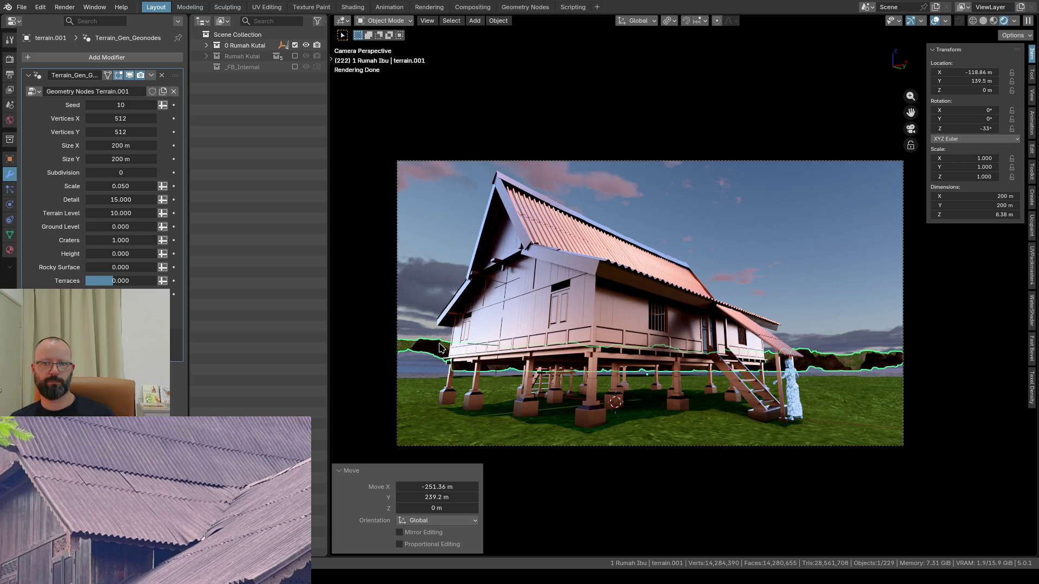
pyautogui.press('KP_0')
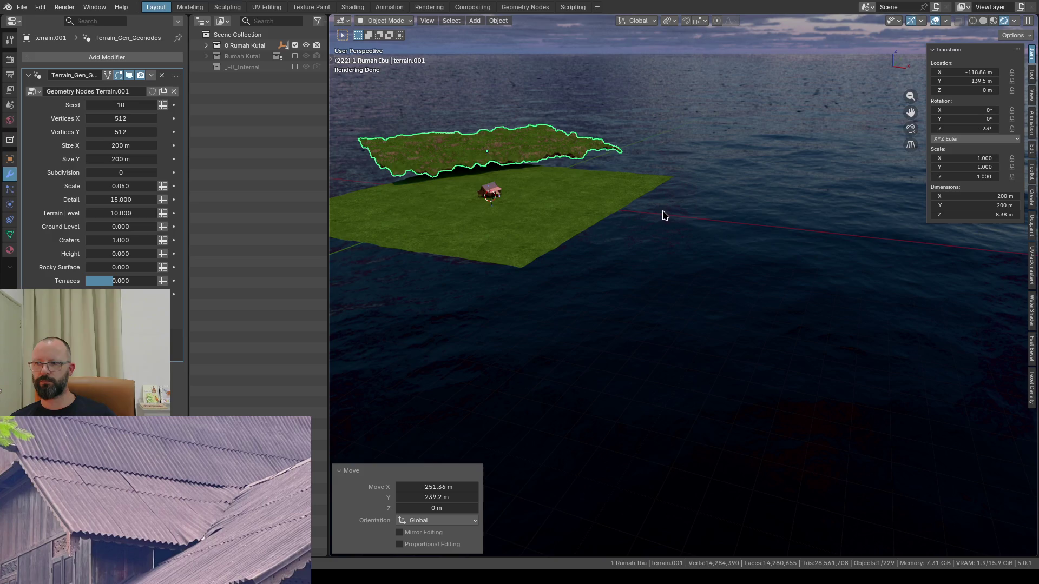
pyautogui.moveTo(663, 215)
pyautogui.mouseDown(button='middle')
pyautogui.moveTo(732, 241)
pyautogui.moveTo(494, 186)
pyautogui.moveTo(687, 261)
pyautogui.mouseUp(button='middle')
pyautogui.scroll(2, 687, 262)
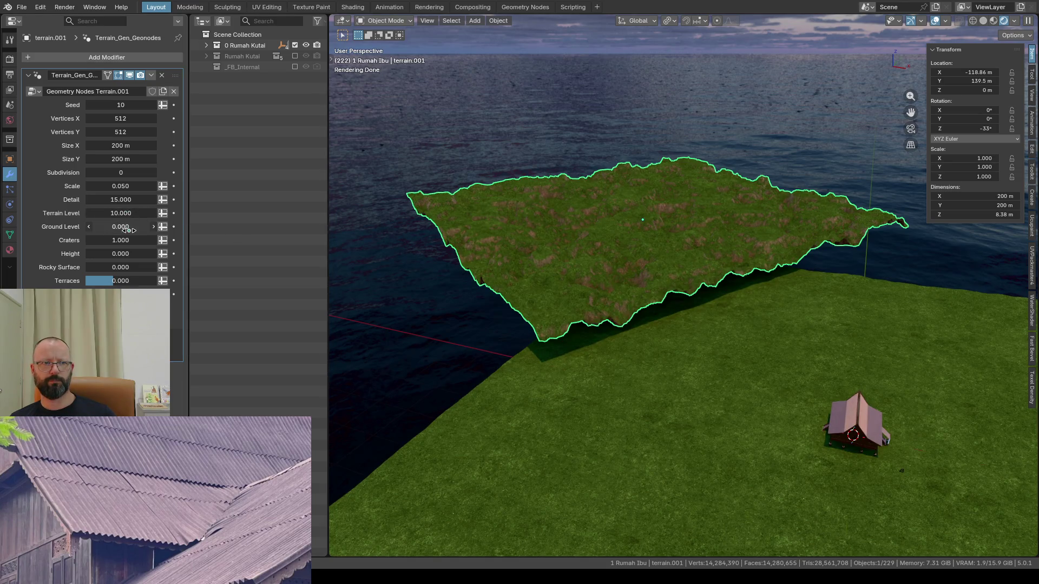
# Step: Raise the Terrain Level to 20 for mountainous relief
pyautogui.moveTo(120, 212)
pyautogui.mouseDown()
pyautogui.moveTo(98, 213)
pyautogui.moveTo(124, 212)
pyautogui.mouseUp()
pyautogui.click(124, 212)
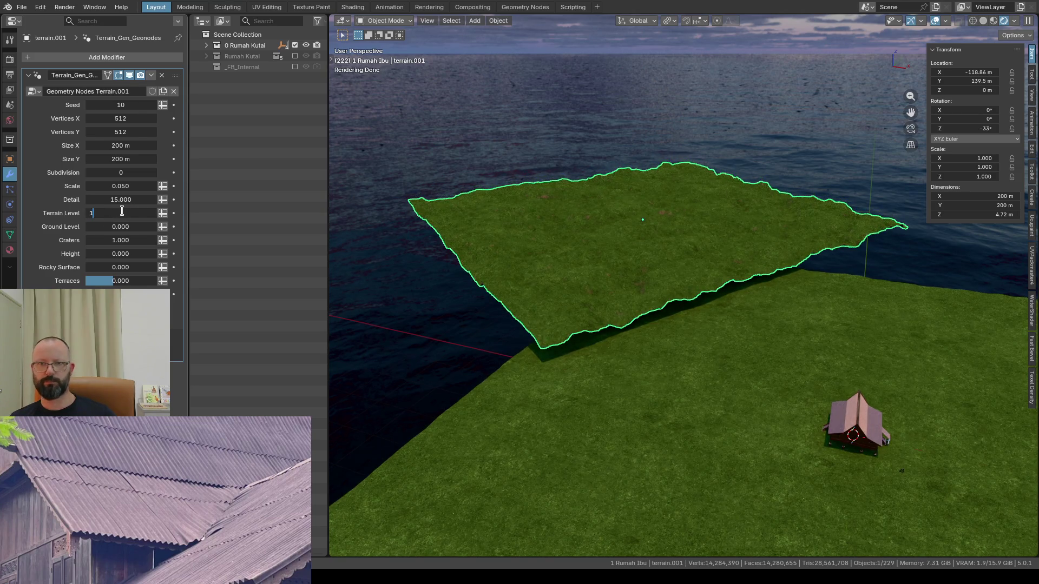
pyautogui.press('Return')
pyautogui.click(120, 212)
pyautogui.write('20.000')
pyautogui.press('Return')
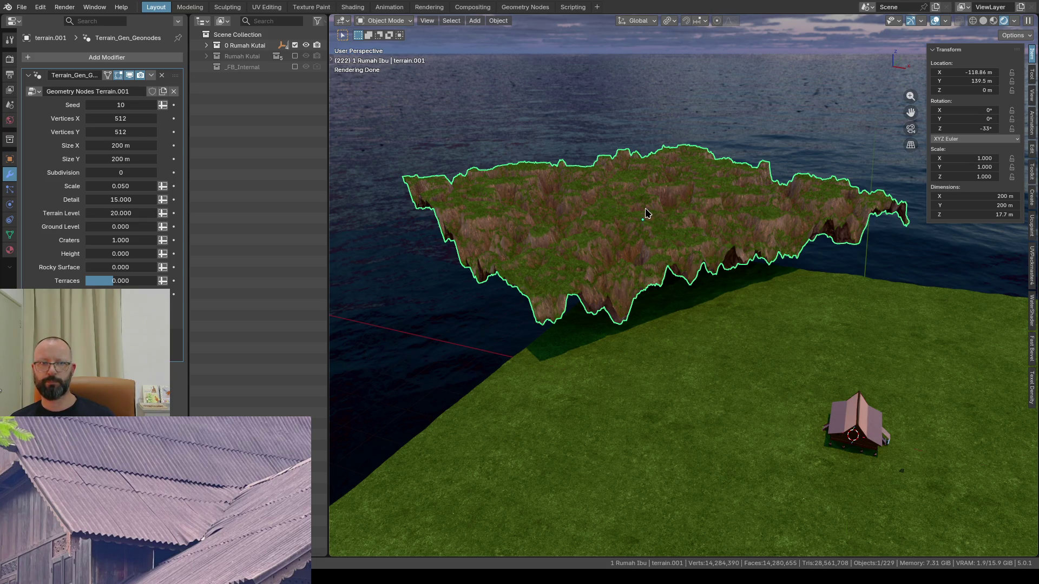
# Step: Sink the terrain patch vertically to about -12.2 m Z and check the camera shot
pyautogui.press('g')
pyautogui.press('z')
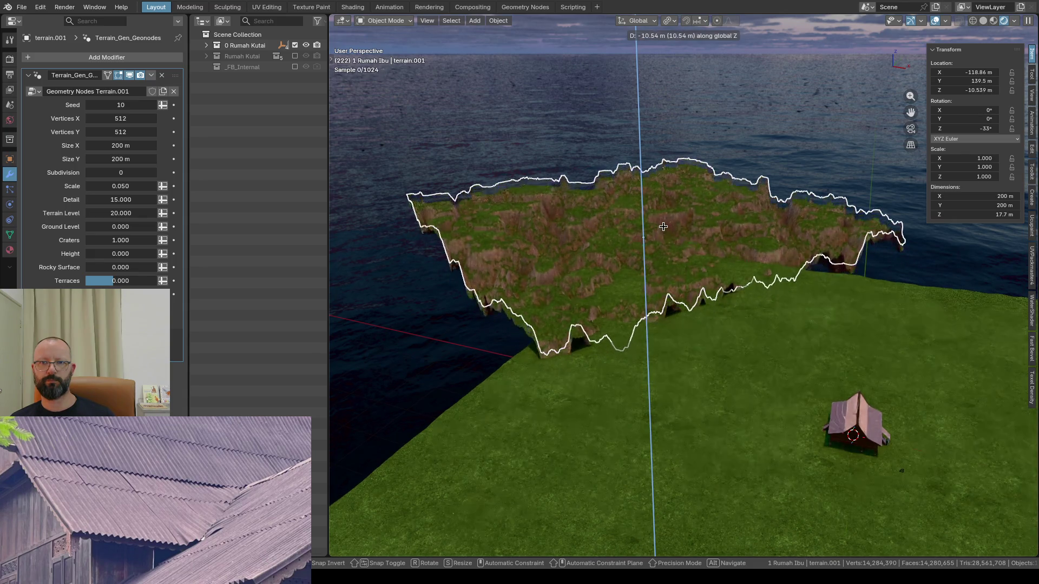
pyautogui.click(662, 229)
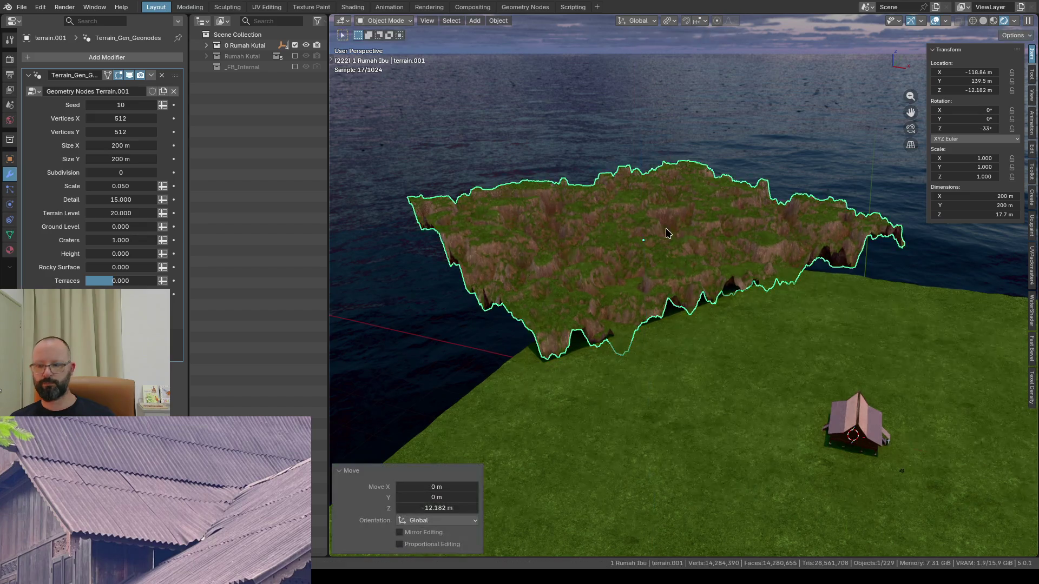
pyautogui.press('KP_0')
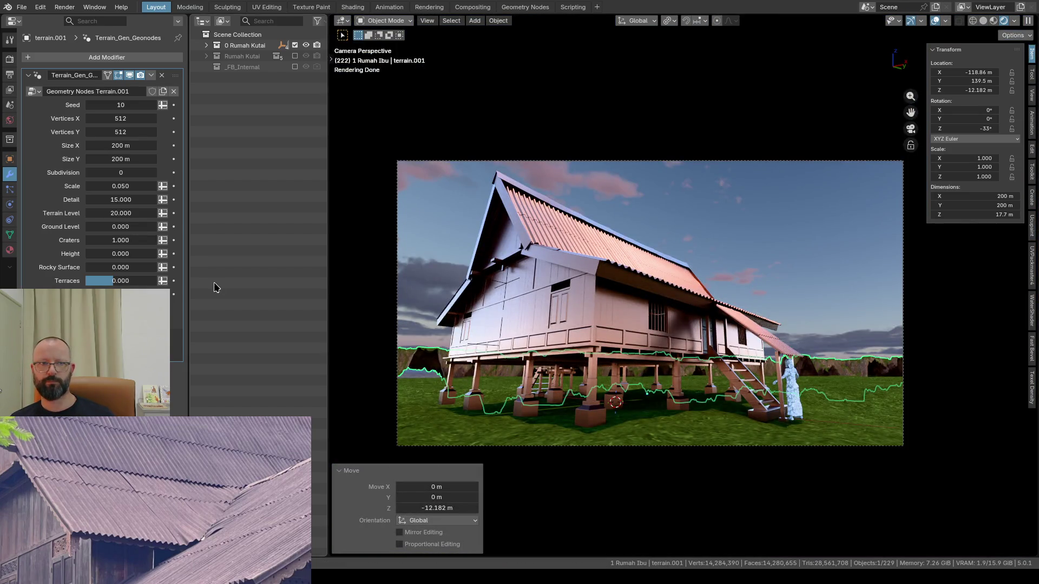
# Step: Set the noise Scale to 0.070 and begin tilting the terrain around Y
pyautogui.click(111, 186)
pyautogui.write('.07')
pyautogui.press('Return')
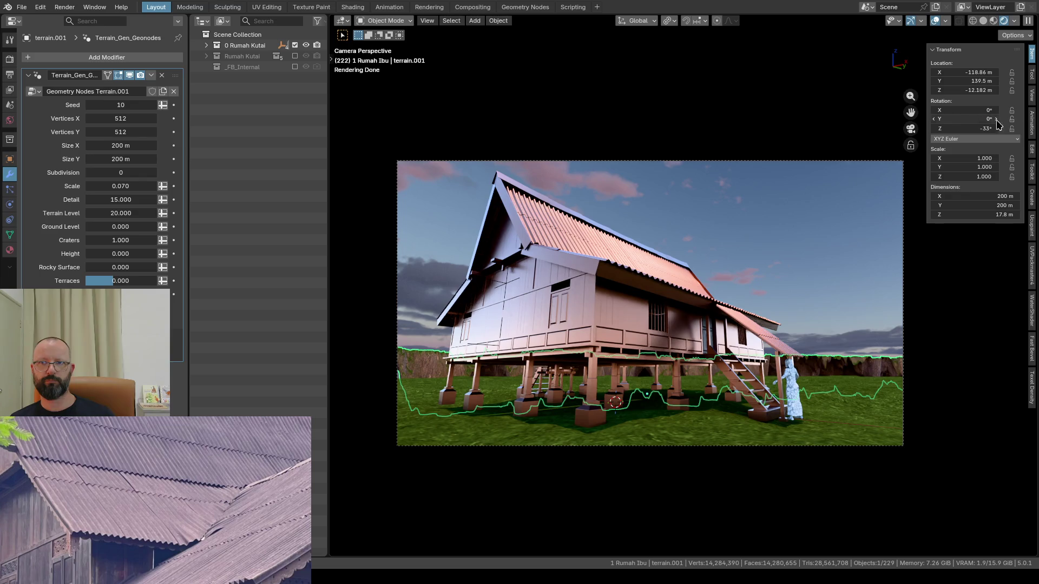
pyautogui.moveTo(973, 119); pyautogui.dragTo(990, 118)
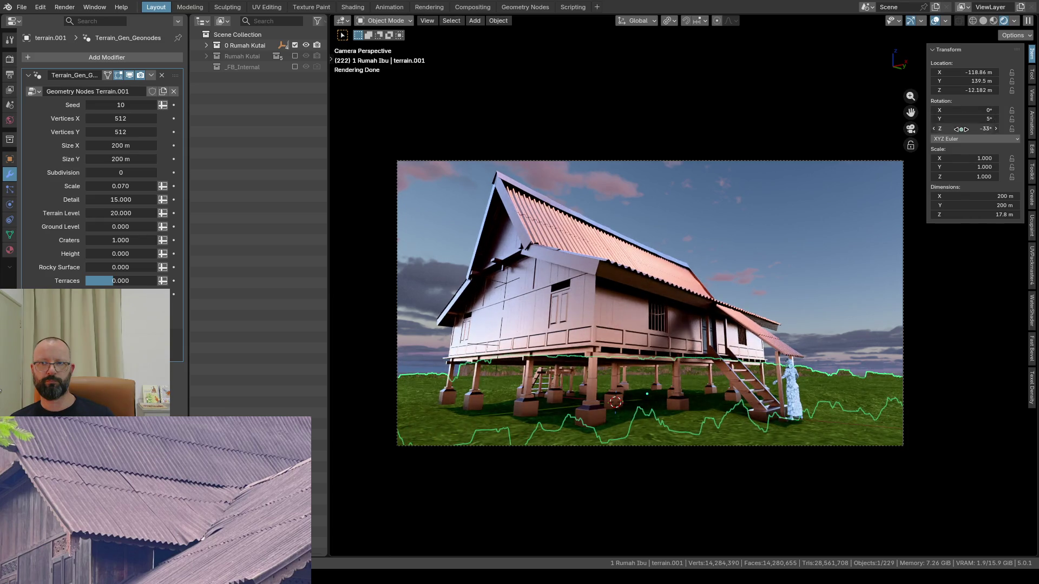
pyautogui.scroll(-2, 576, 271)
pyautogui.press('KP_0')
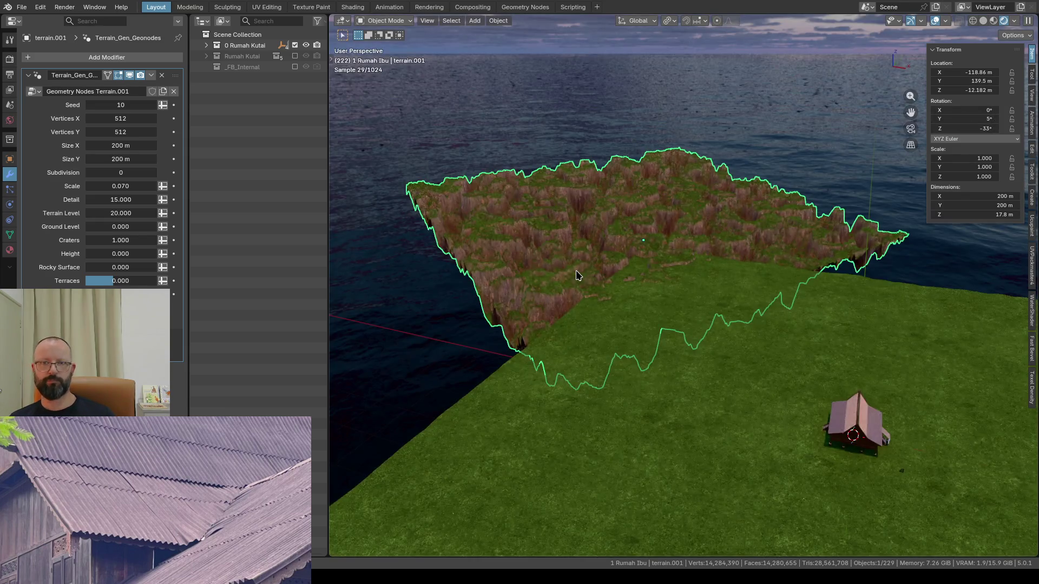
pyautogui.moveTo(576, 274)
pyautogui.mouseDown(button='middle')
pyautogui.moveTo(582, 292)
pyautogui.moveTo(578, 282)
pyautogui.mouseUp(button='middle')
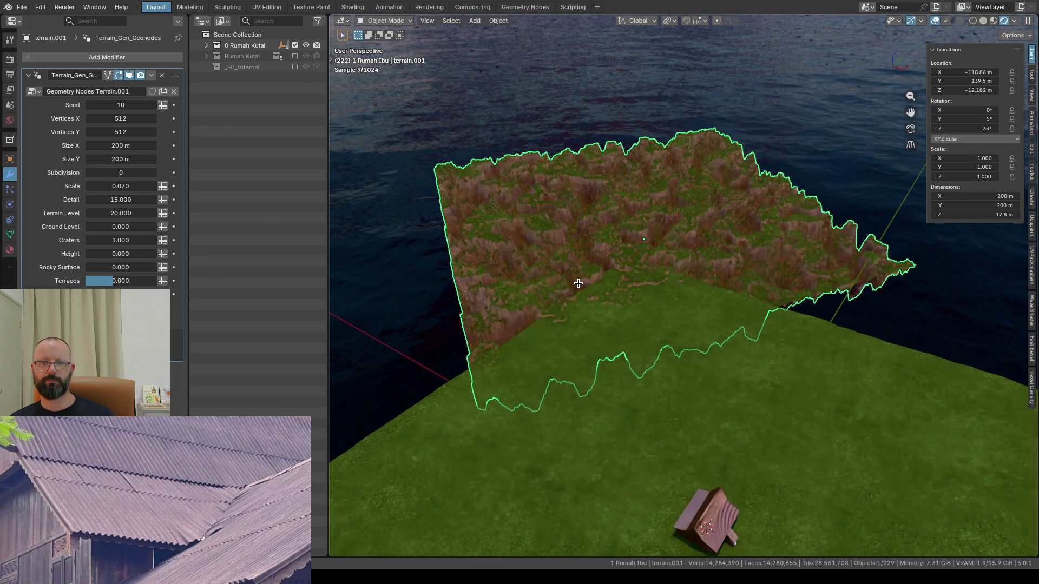
# Step: Zero the Z rotation, tilt to about 7° and 8°, and raise the patch to roughly -1.18 m Z
pyautogui.moveTo(974, 129)
pyautogui.mouseDown()
pyautogui.moveTo(938, 128)
pyautogui.moveTo(966, 128)
pyautogui.mouseUp()
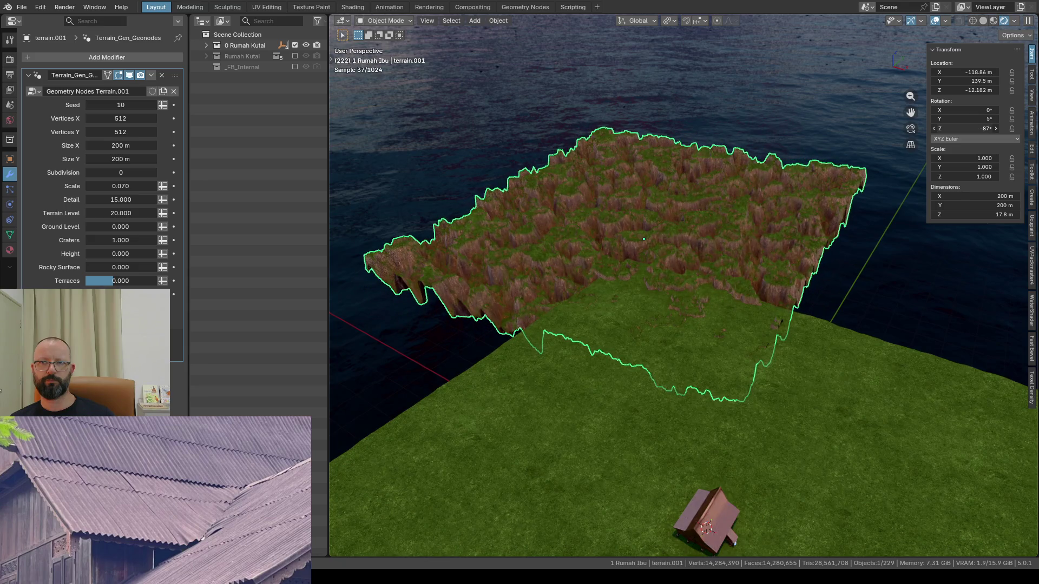
pyautogui.click(972, 129)
pyautogui.write('0')
pyautogui.press('Return')
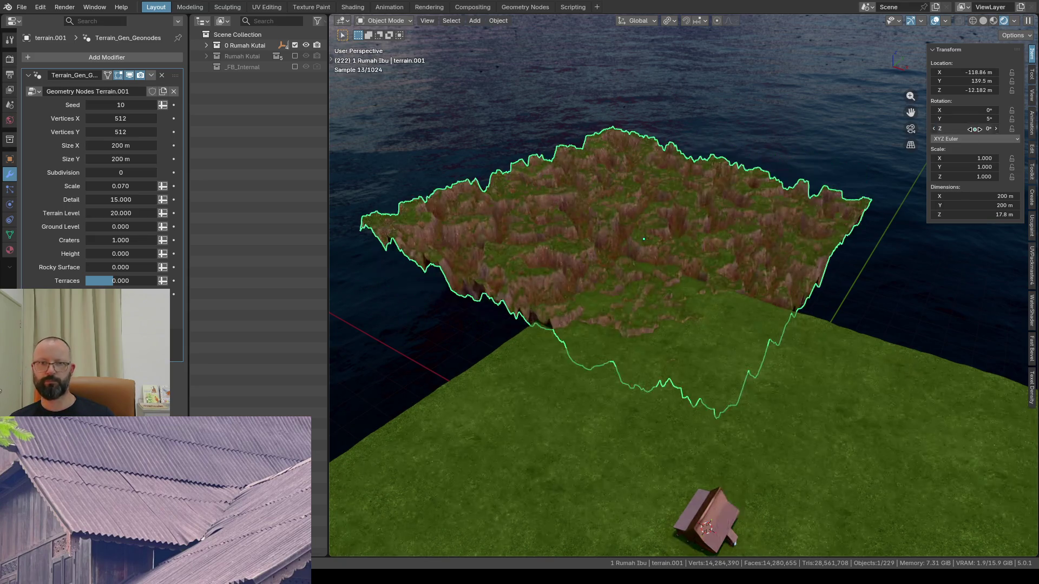
pyautogui.moveTo(974, 119); pyautogui.dragTo(986, 109)
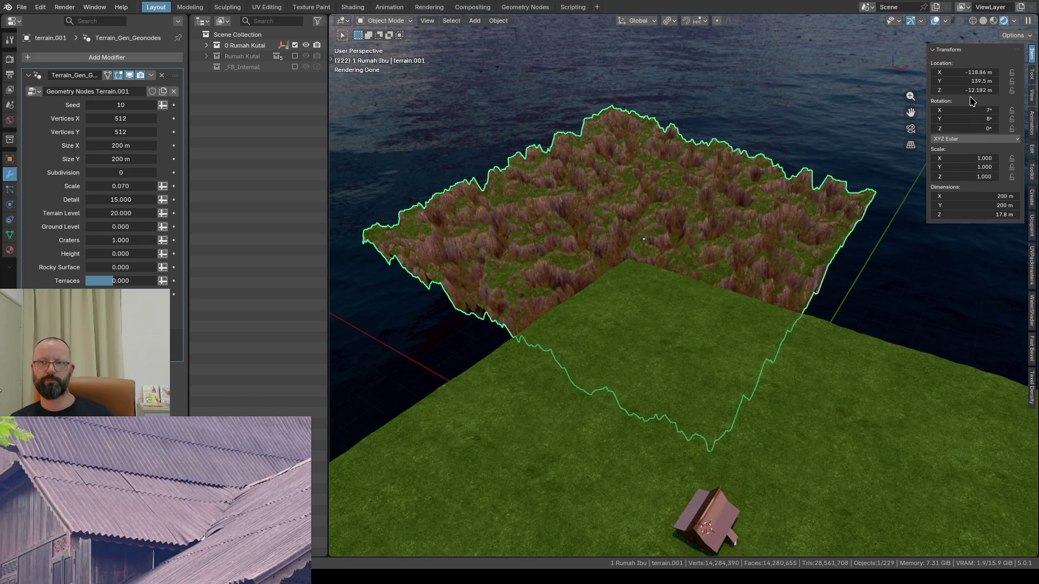
pyautogui.moveTo(974, 91); pyautogui.dragTo(998, 91)
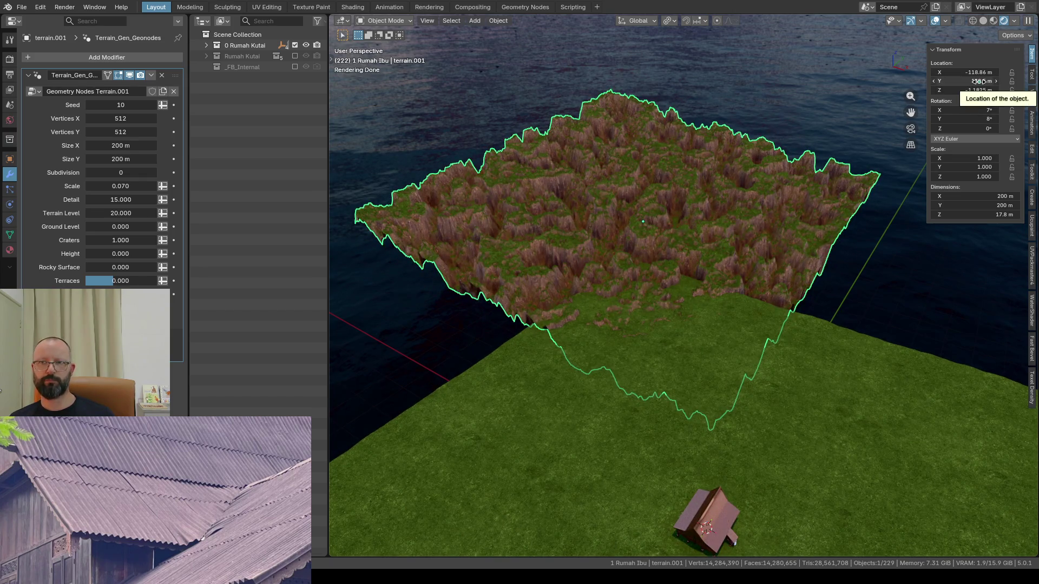
pyautogui.press('KP_0')
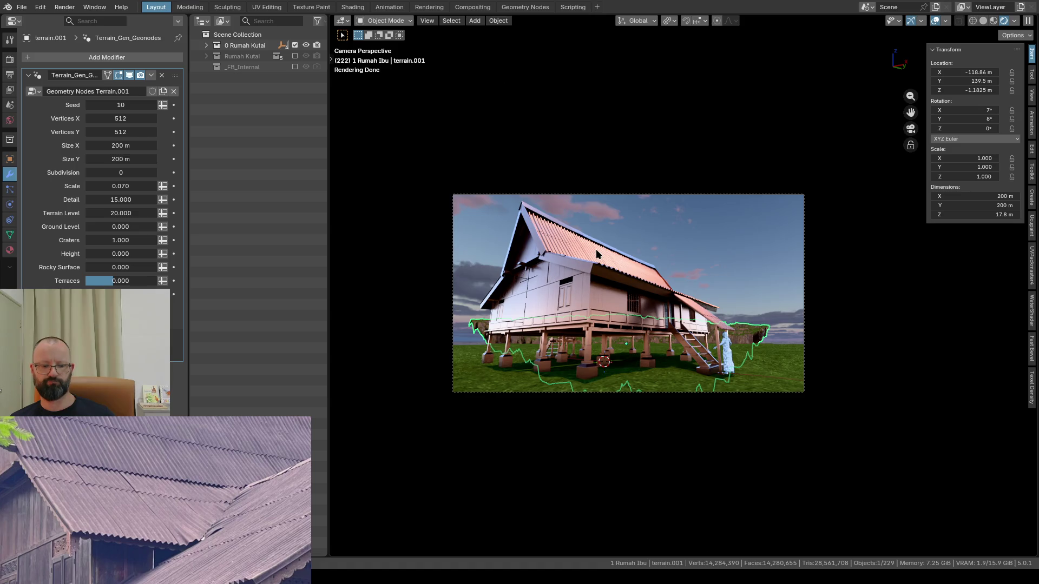
# Step: Scale the terrain patch by 1.592 to about 318 m across and set Craters to 1
pyautogui.press('s')
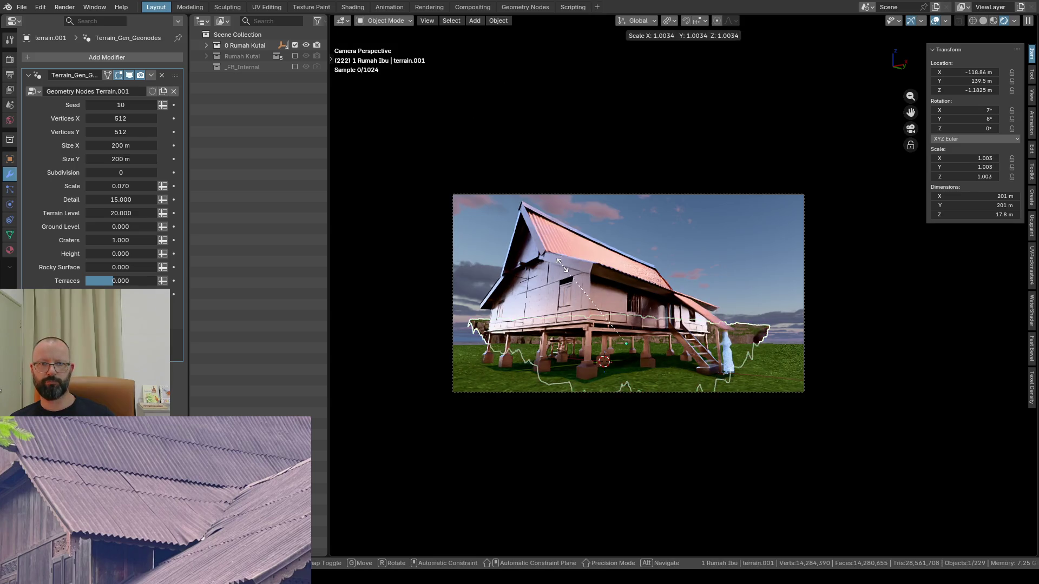
pyautogui.click(492, 245)
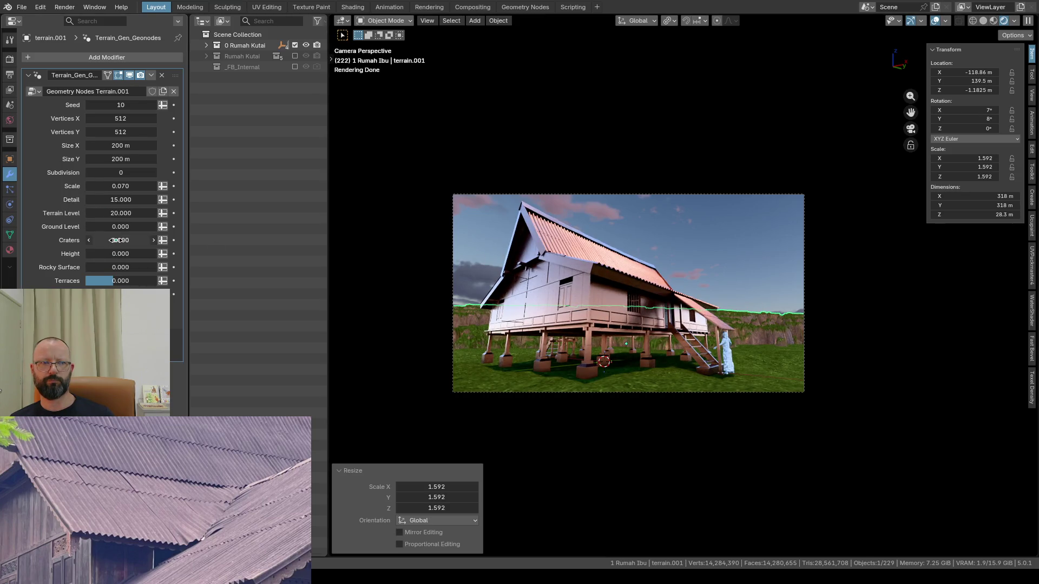
pyautogui.moveTo(120, 240); pyautogui.dragTo(134, 240)
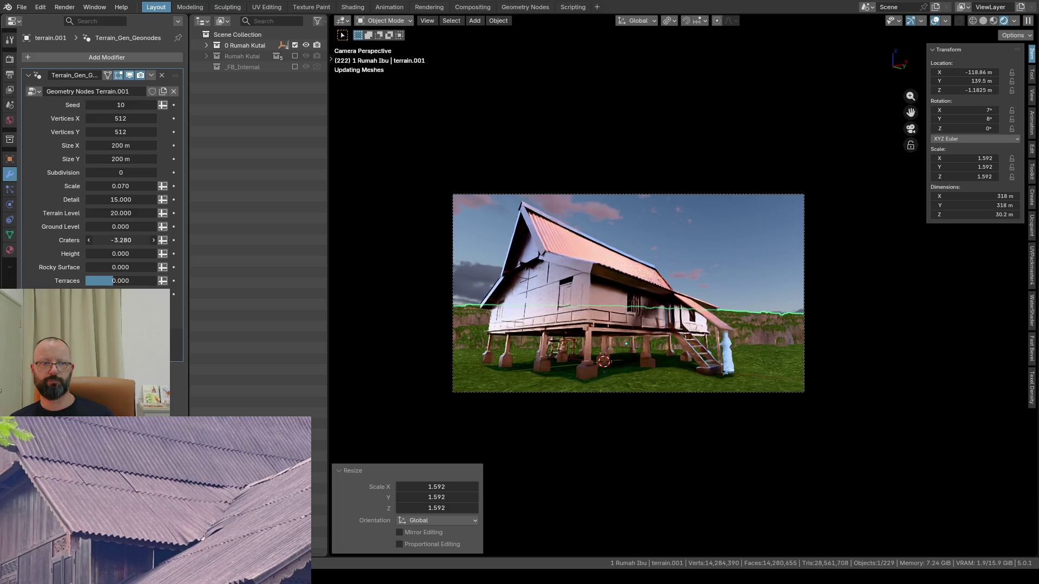
pyautogui.click(120, 241)
pyautogui.write('1')
pyautogui.press('Return')
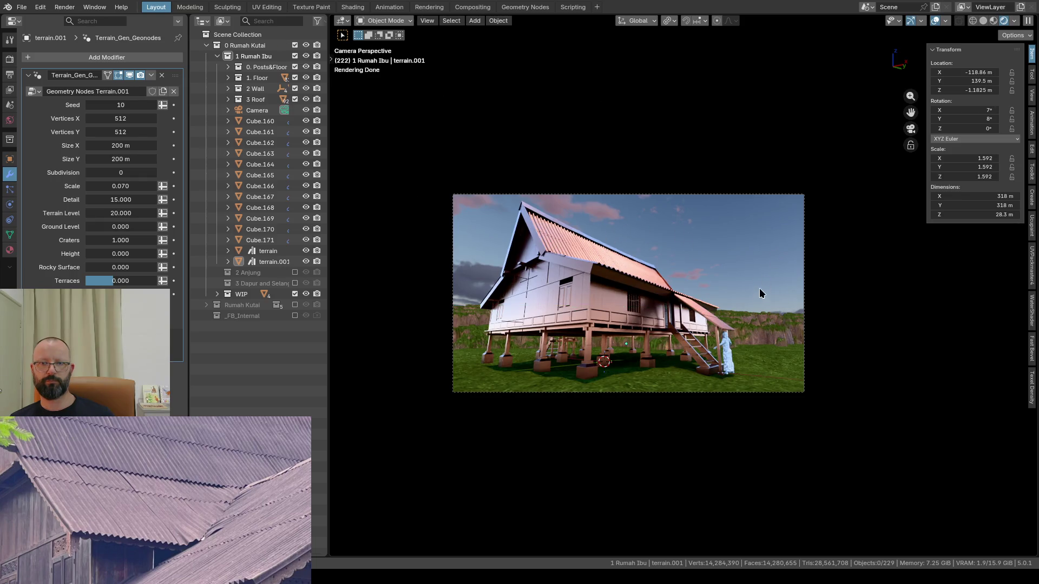
pyautogui.hotkey('ctrl', 'space')
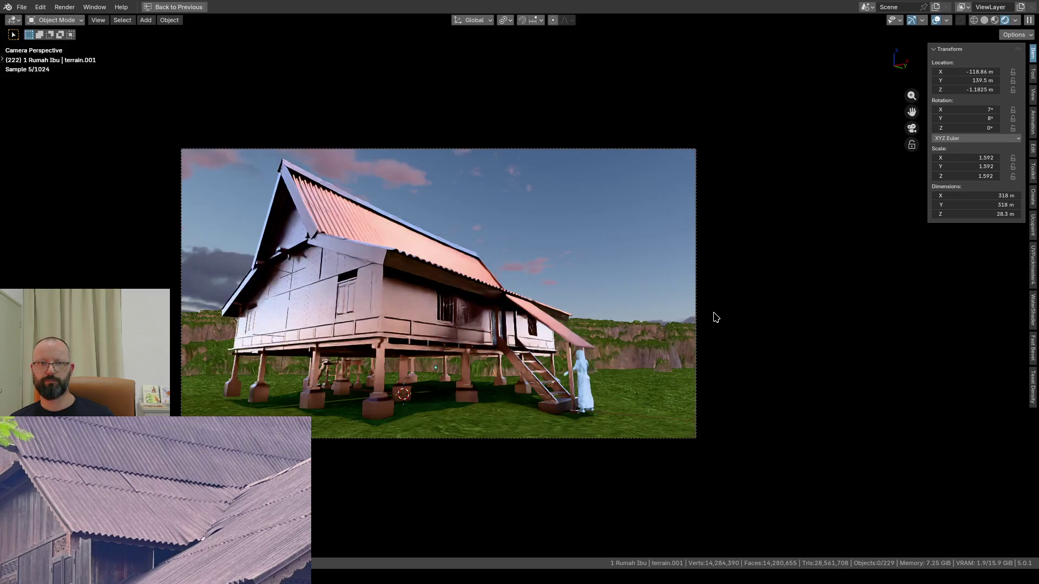
pyautogui.scroll(3, 561, 325)
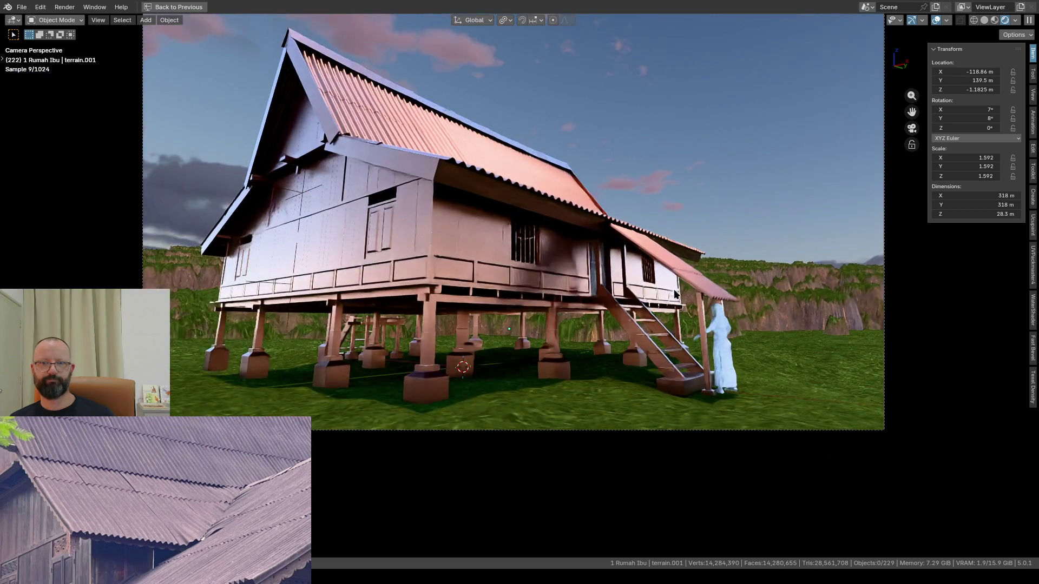
pyautogui.scroll(2, 672, 320)
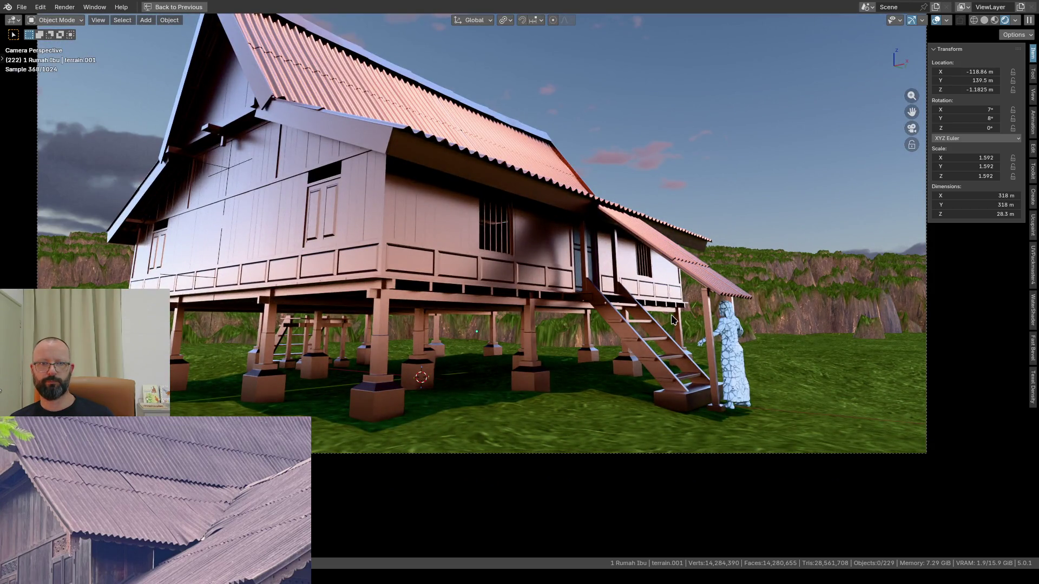
pyautogui.scroll(-1, 672, 321)
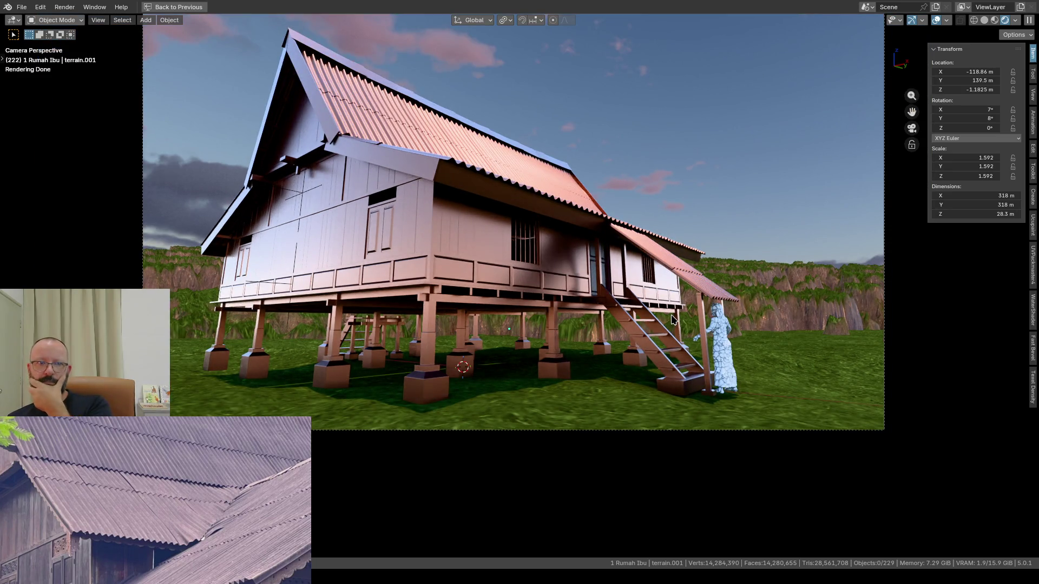
# Step: Select the grass terrain under the house in the maximized camera view
pyautogui.click(262, 394)
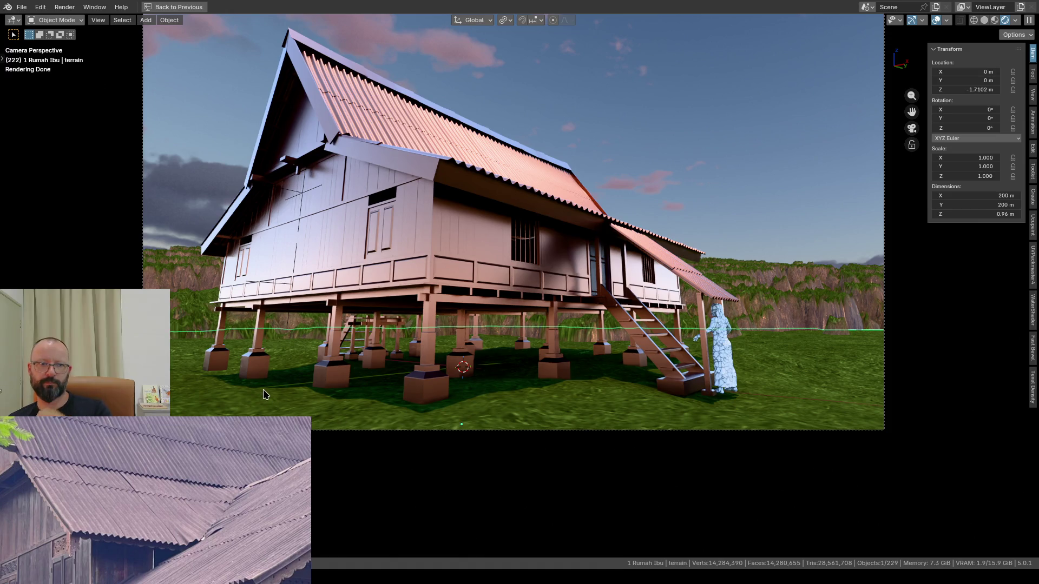
# Step: Lower the grass terrain to about -1.76 m Z and start shifting it horizontally under the house
pyautogui.press('g')
pyautogui.press('z')
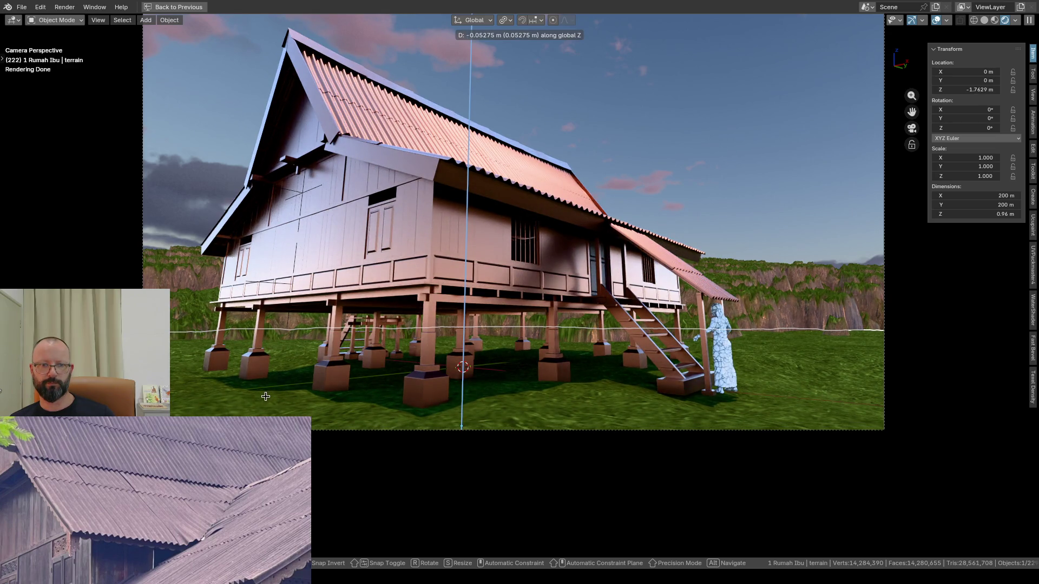
pyautogui.click(266, 396)
pyautogui.press('g')
pyautogui.hotkey('shift', 'z')
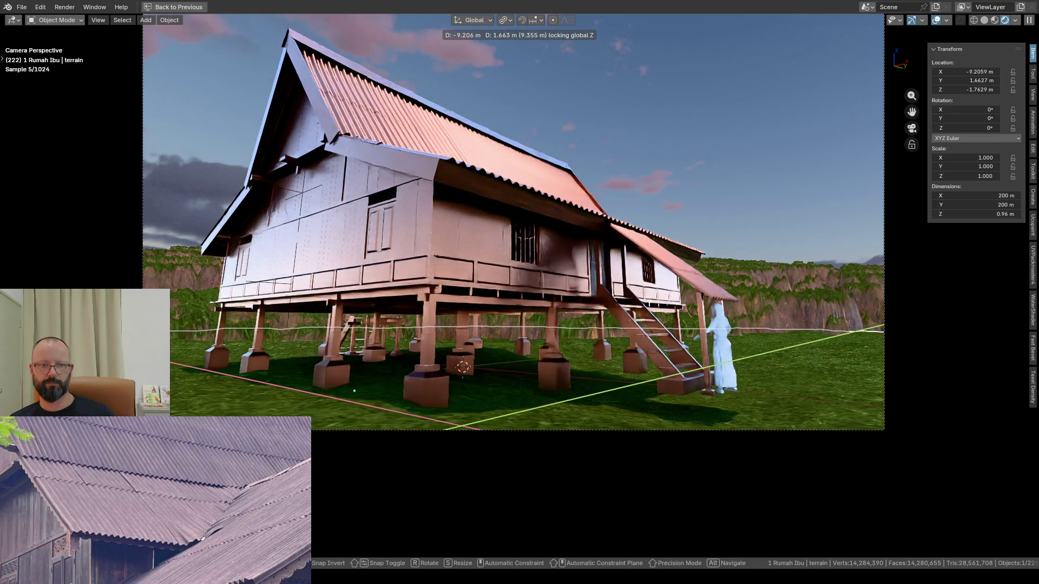
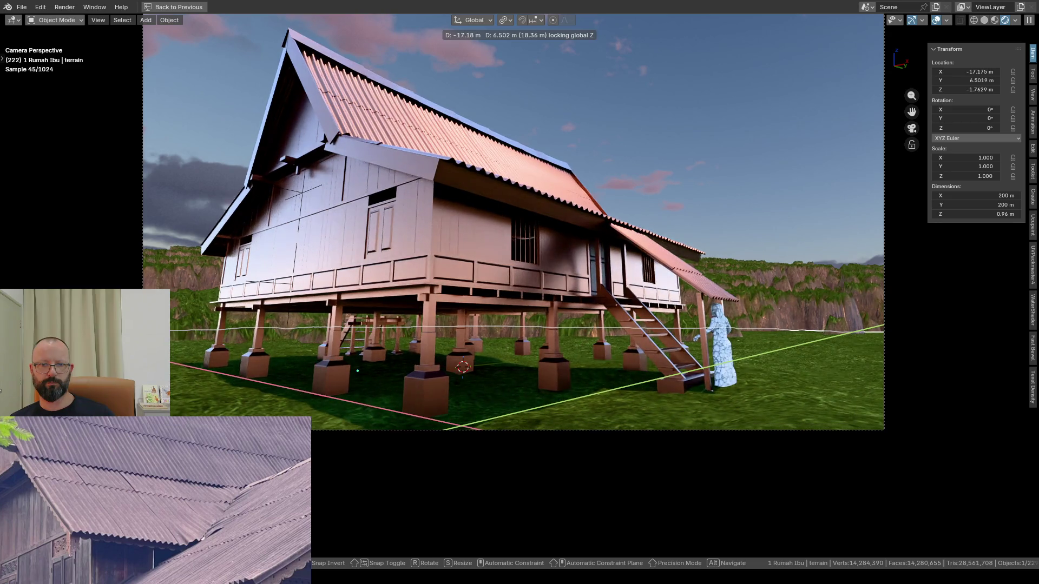
# Step: Confirm the flat terrain's new position, select the cliff terrain and leave the maximized viewport
pyautogui.click(438, 356)
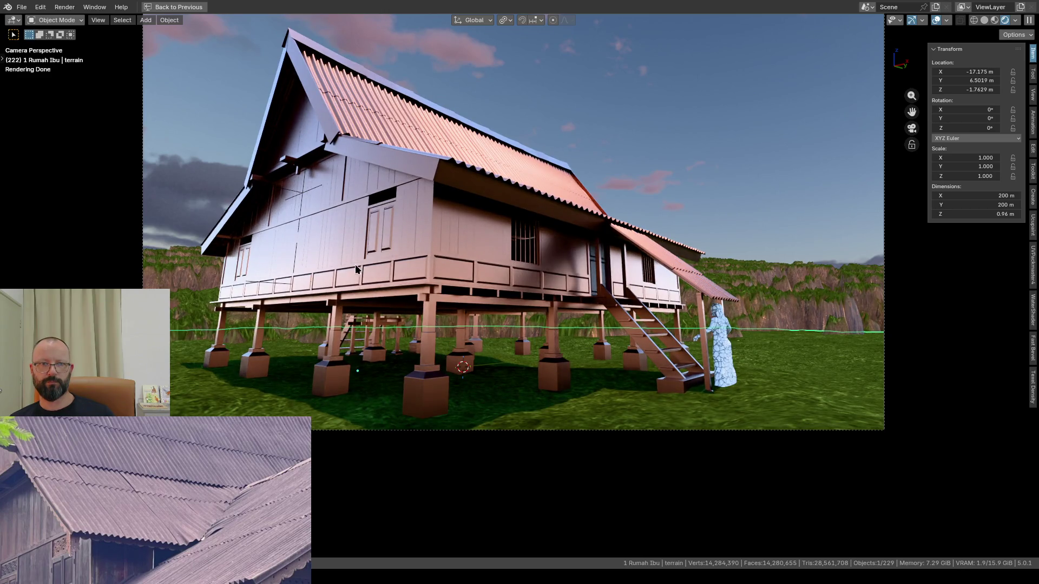
pyautogui.click(191, 149)
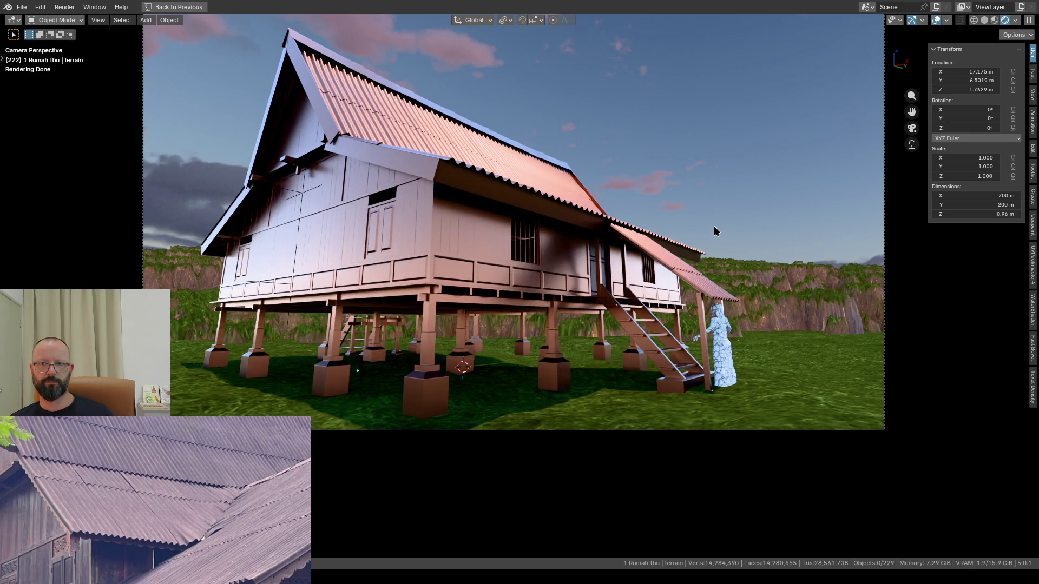
pyautogui.click(792, 303)
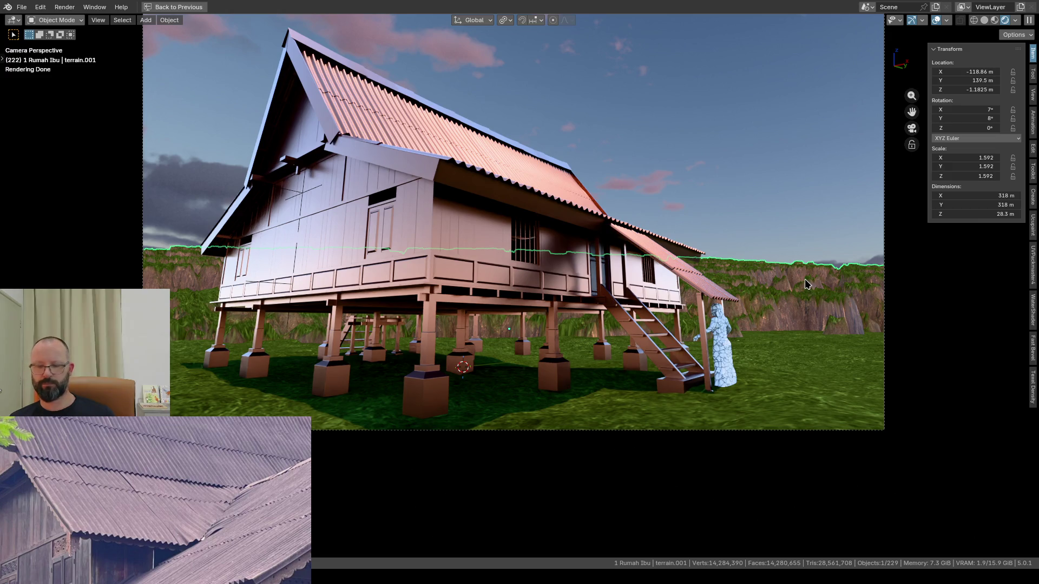
pyautogui.hotkey('ctrl', 'space')
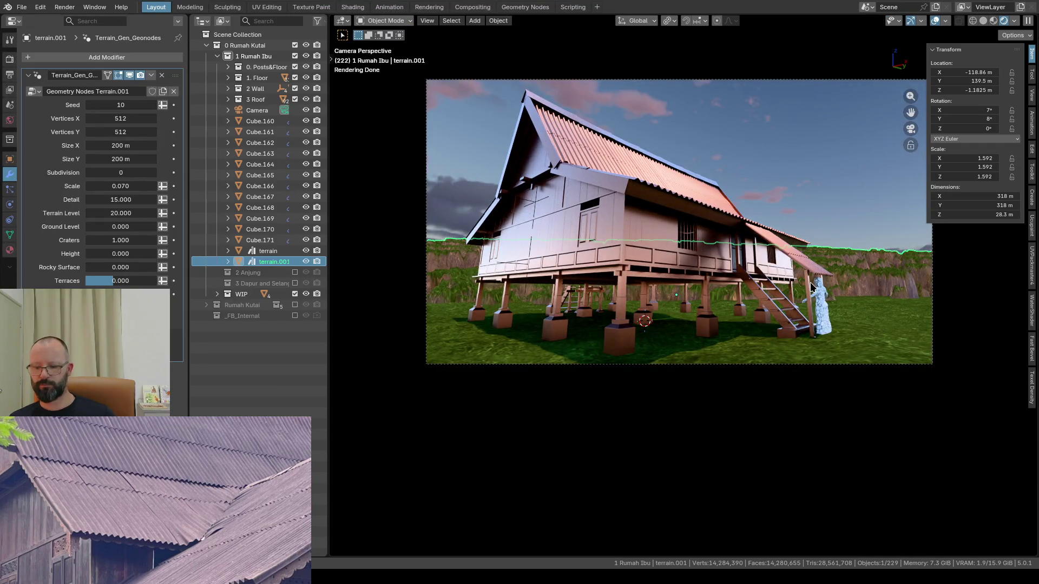
# Step: Apply the cliff terrain's scale with Ctrl+A so it reads 1.000 at 200 m, then return to camera view
pyautogui.press('KP_0')
pyautogui.moveTo(927, 457)
pyautogui.mouseDown(button='middle')
pyautogui.moveTo(740, 361)
pyautogui.moveTo(342, 223)
pyautogui.mouseUp(button='middle')
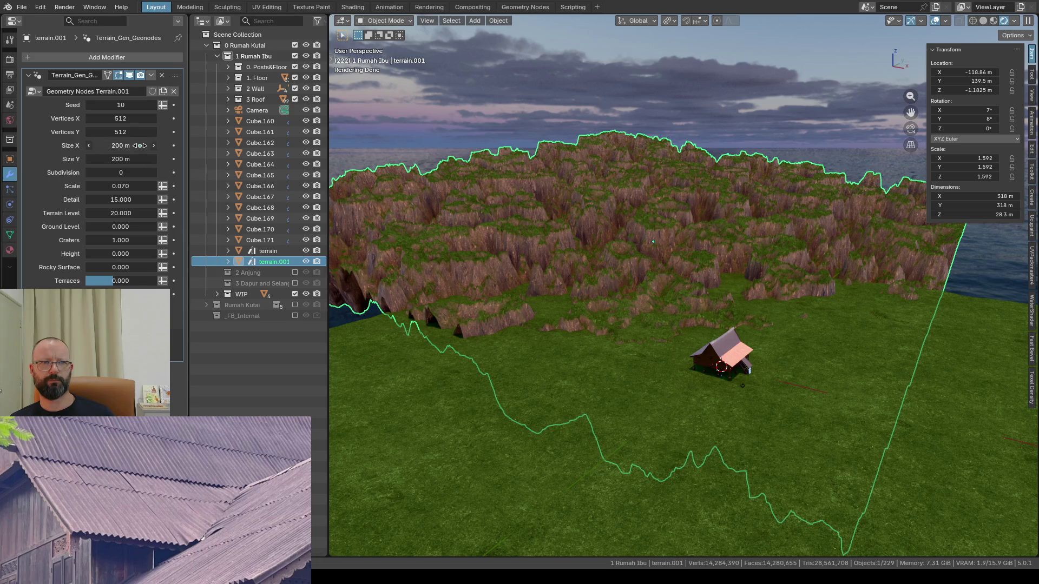
pyautogui.scroll(3, 733, 239)
pyautogui.scroll(2, 732, 239)
pyautogui.hotkey('ctrl', 'a')
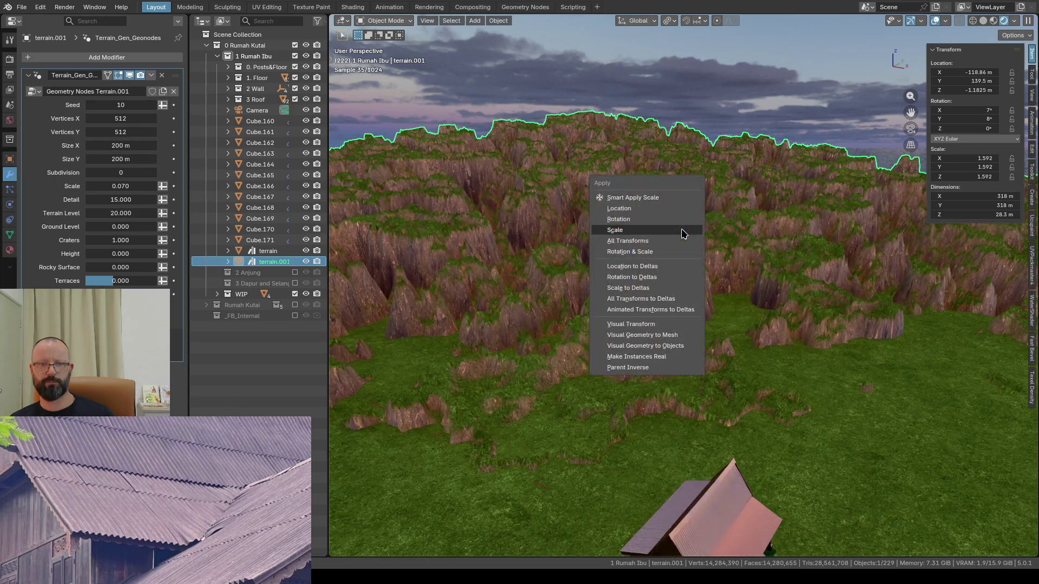
pyautogui.click(682, 230)
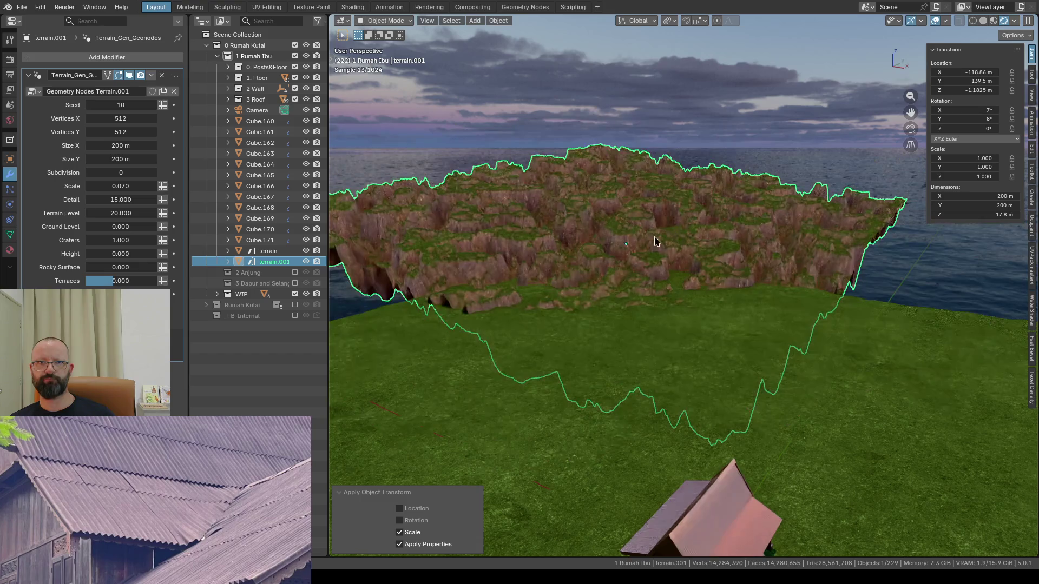
pyautogui.press('KP_0')
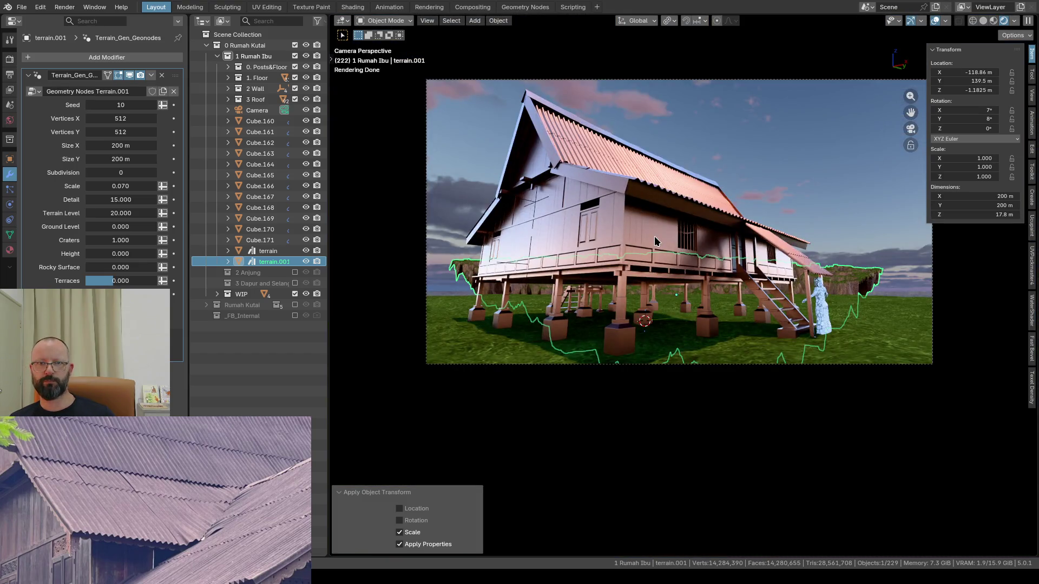
# Step: Set the cliff terrain's Size X and Size Y to 400 m and adjust its Scale value
pyautogui.click(113, 145)
pyautogui.write('400')
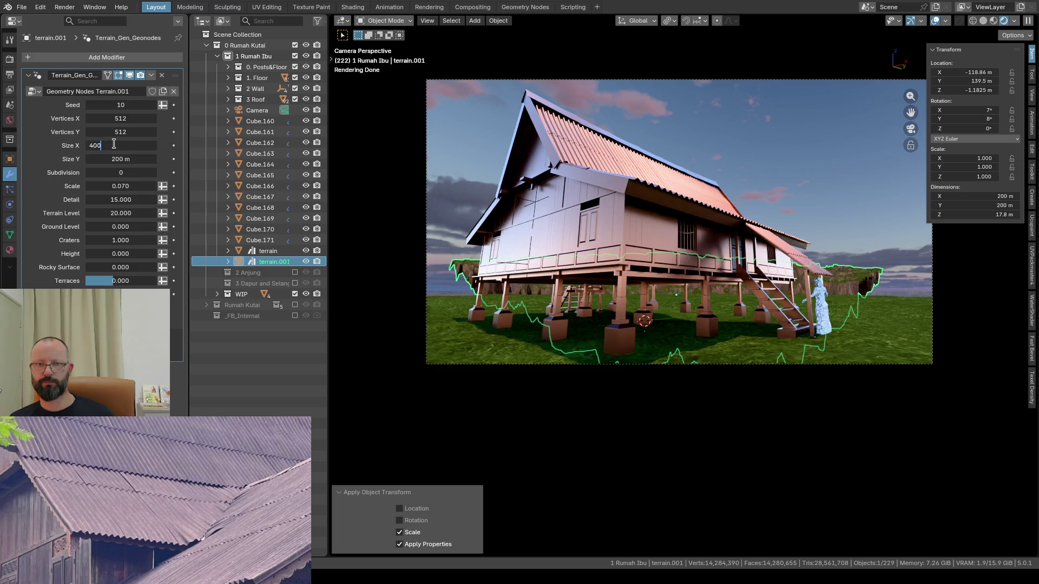
pyautogui.press('Return')
pyautogui.click(114, 159)
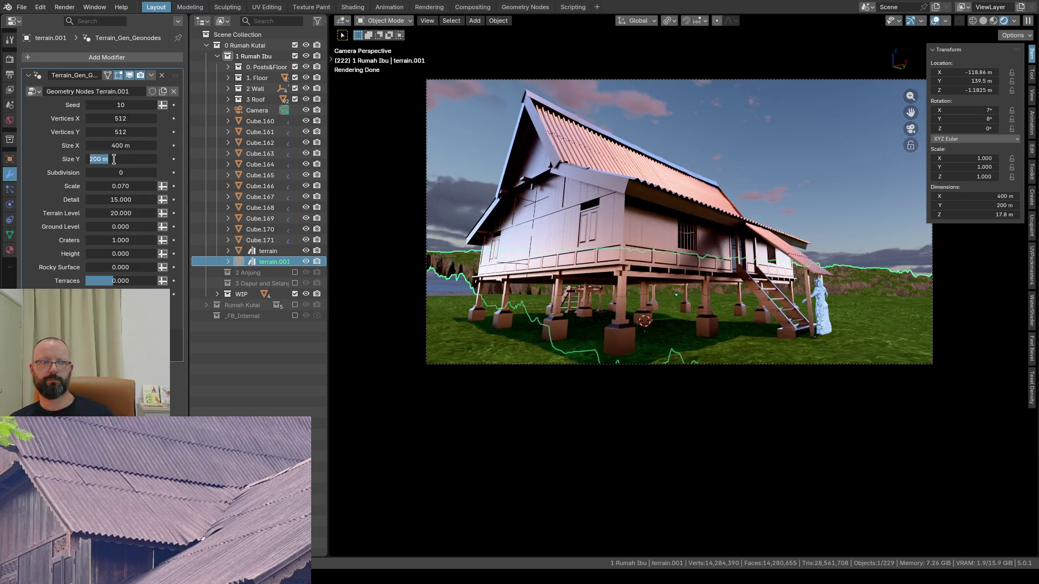
pyautogui.write('400')
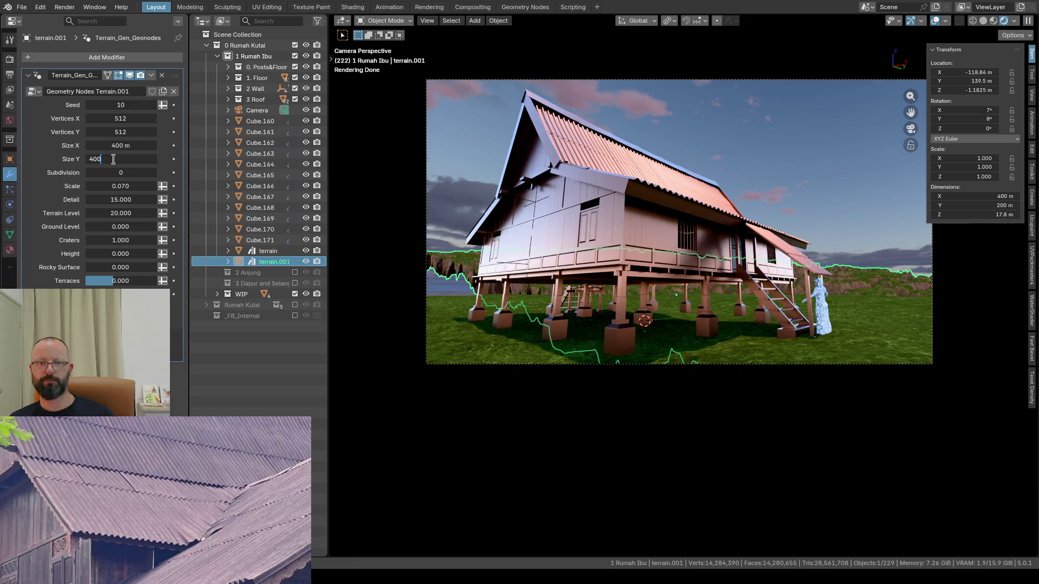
pyautogui.press('Return')
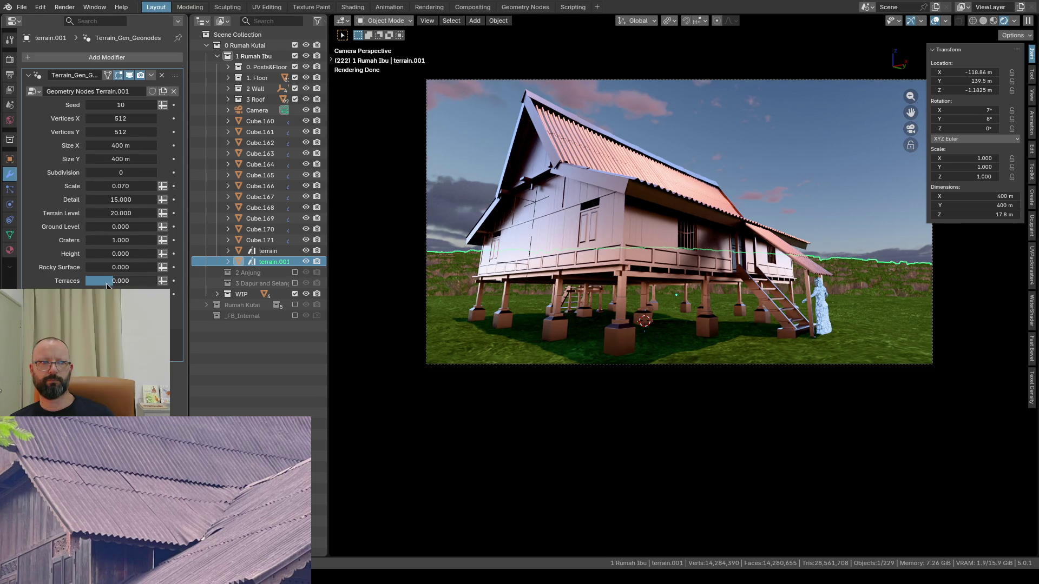
pyautogui.click(117, 187)
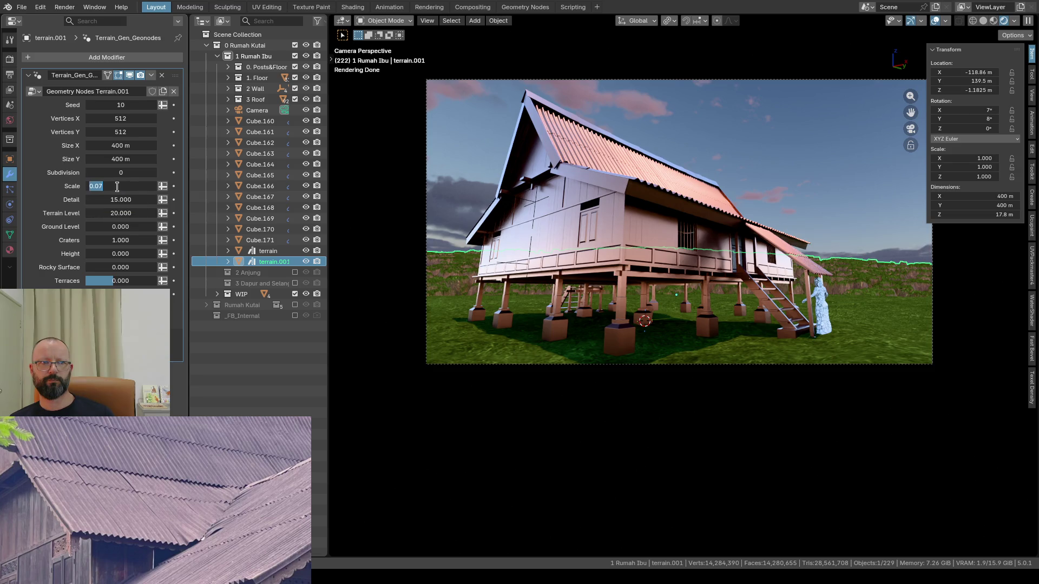
pyautogui.write('1')
pyautogui.press('Return')
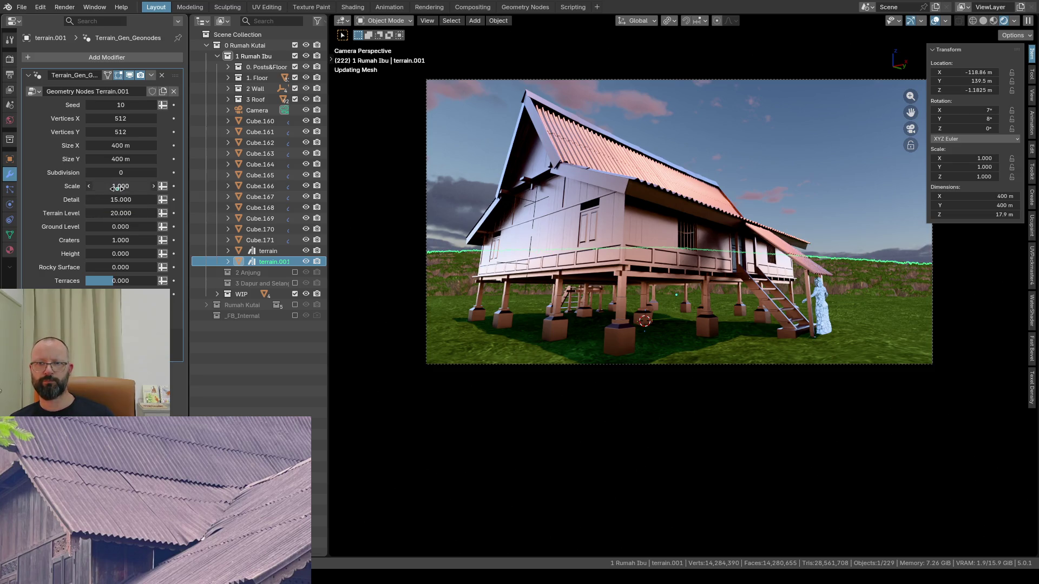
pyautogui.click(126, 186)
pyautogui.write('0.05')
pyautogui.press('Return')
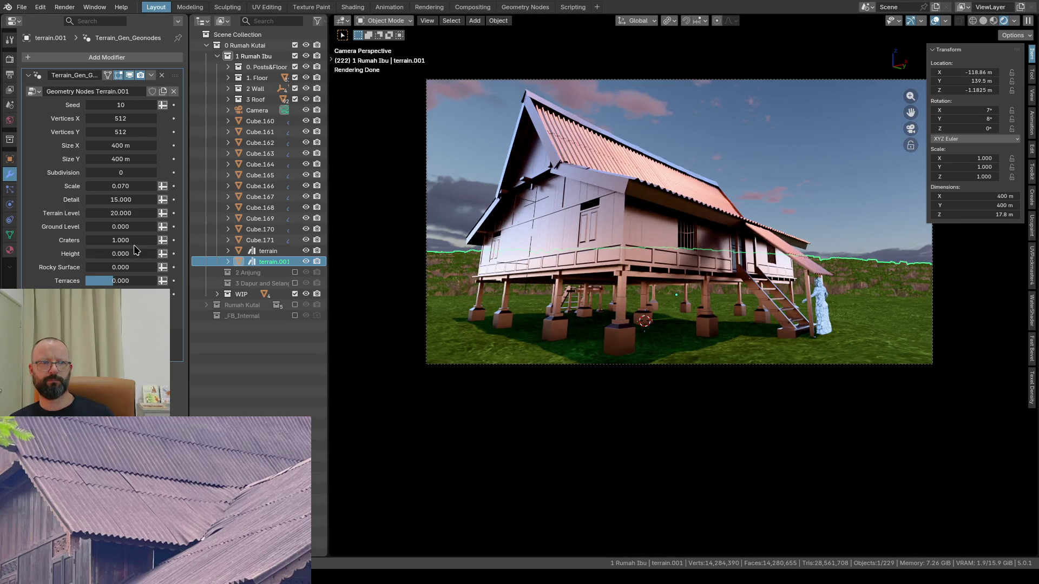
# Step: Raise Subdivision to 1 on both the cliff terrain and the flat terrain
pyautogui.click(153, 172)
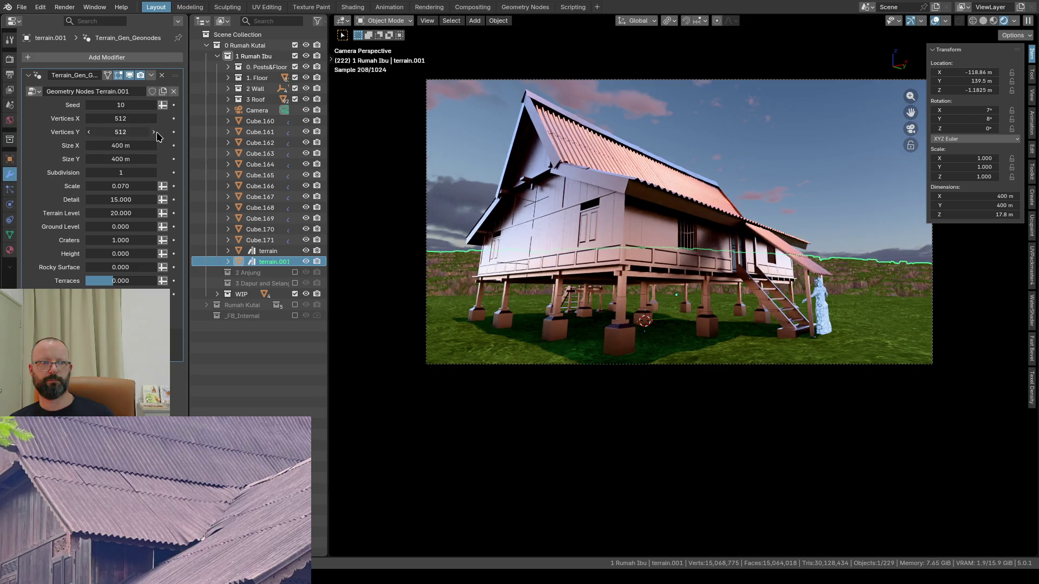
pyautogui.click(268, 251)
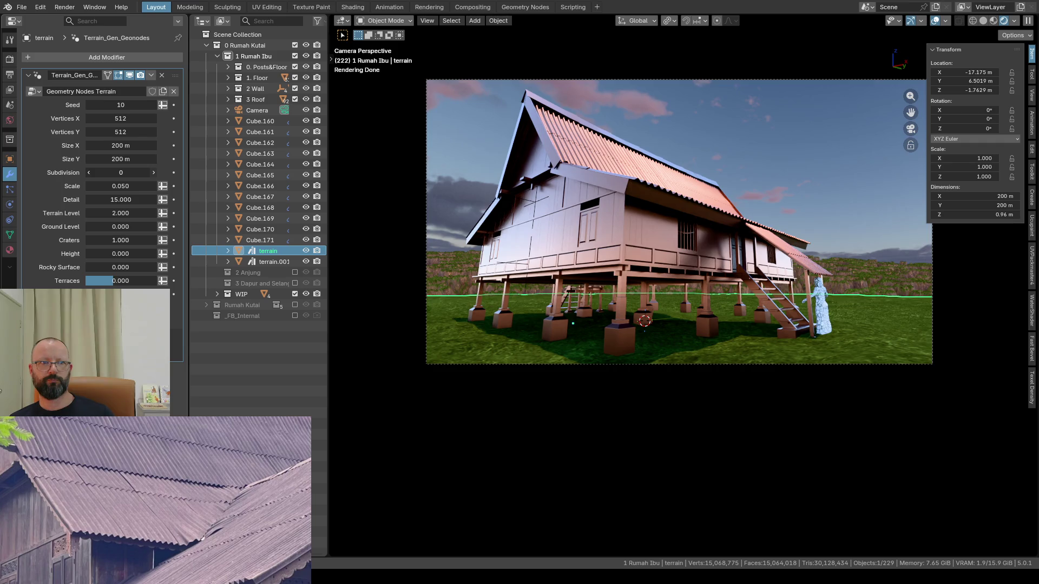
pyautogui.click(153, 172)
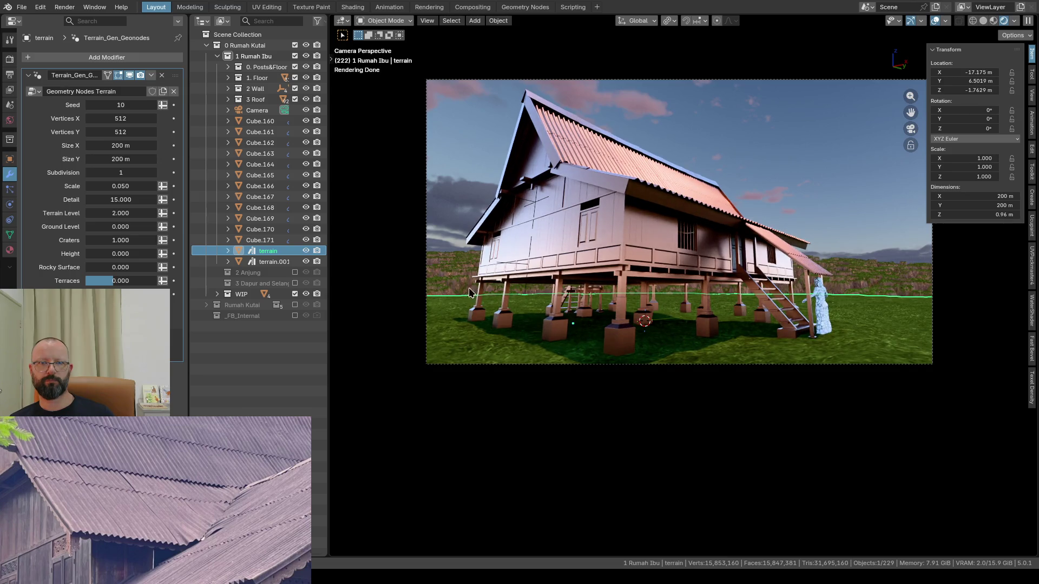
pyautogui.click(451, 194)
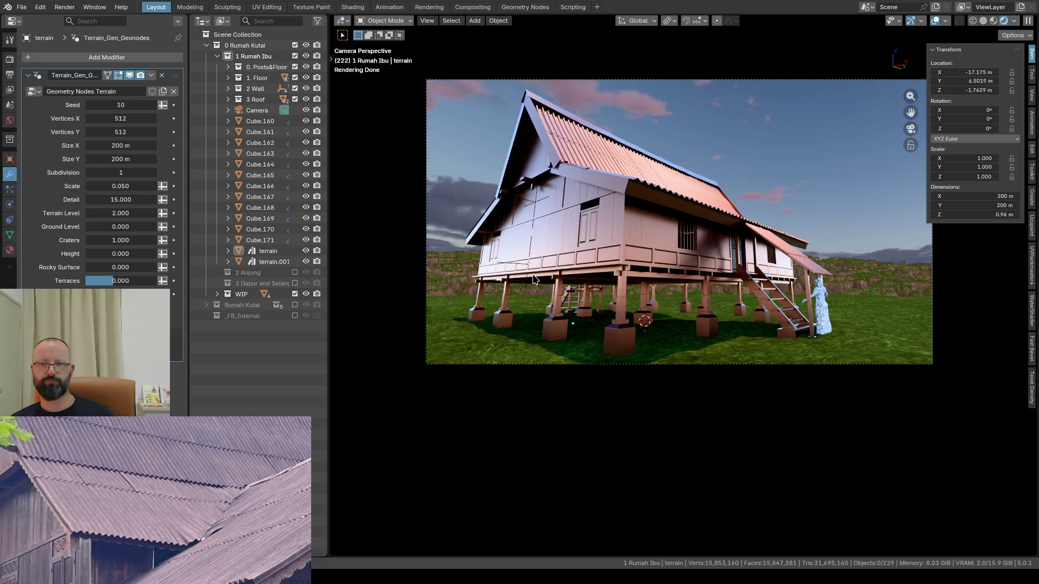
pyautogui.click(445, 273)
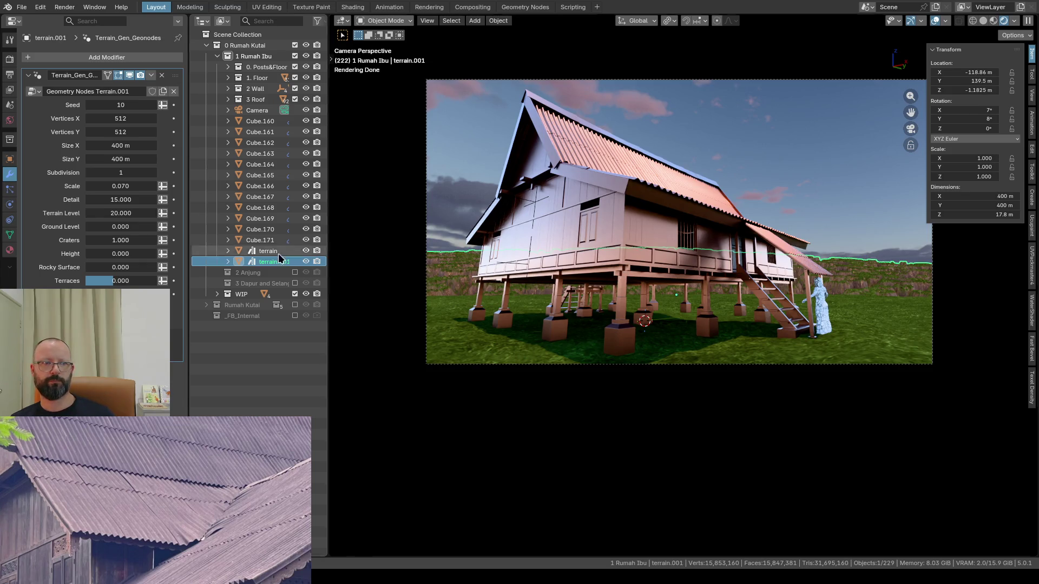
# Step: Set the cliff terrain's Vertices X and Y to 1024 and its Terrain Level to 30
pyautogui.click(120, 118)
pyautogui.write('102')
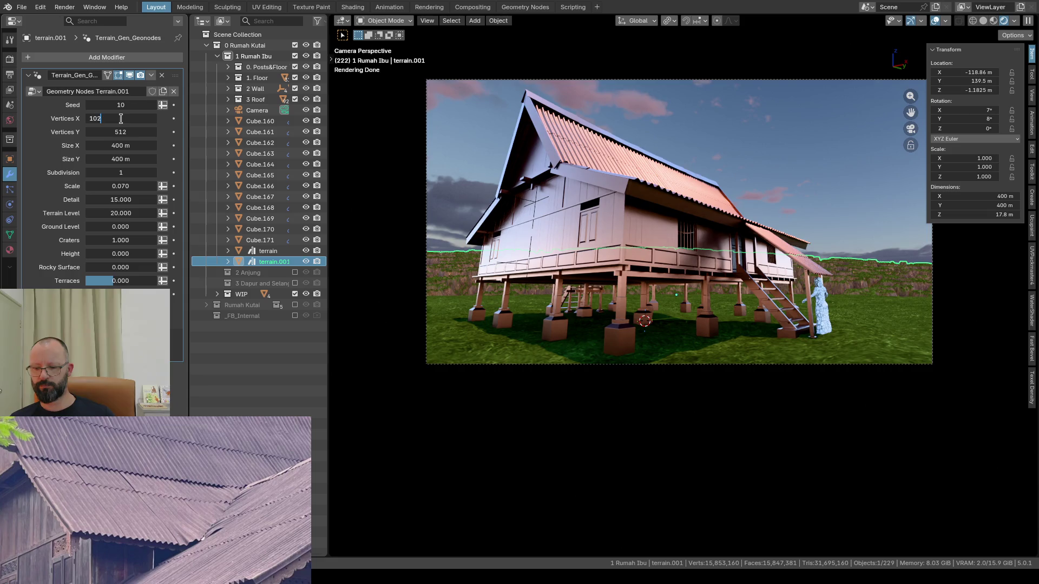
pyautogui.write('4')
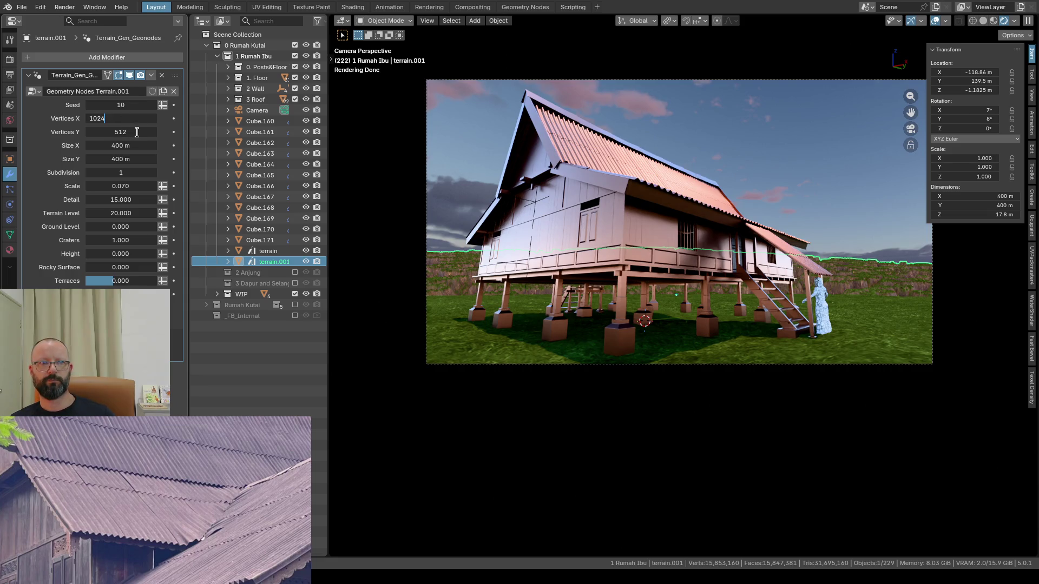
pyautogui.press('Return')
pyautogui.click(129, 132)
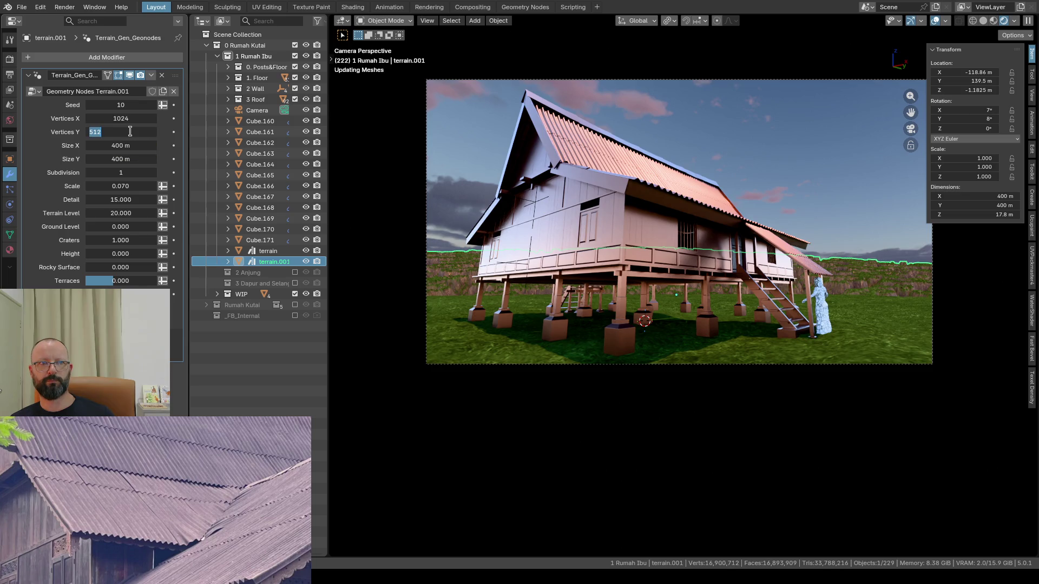
pyautogui.write('1024')
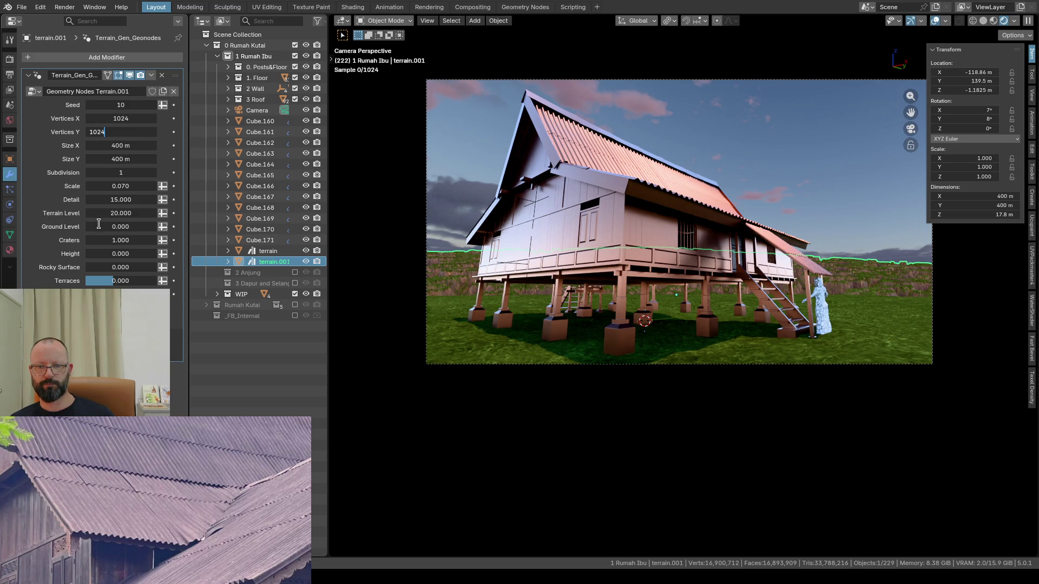
pyautogui.press('Return')
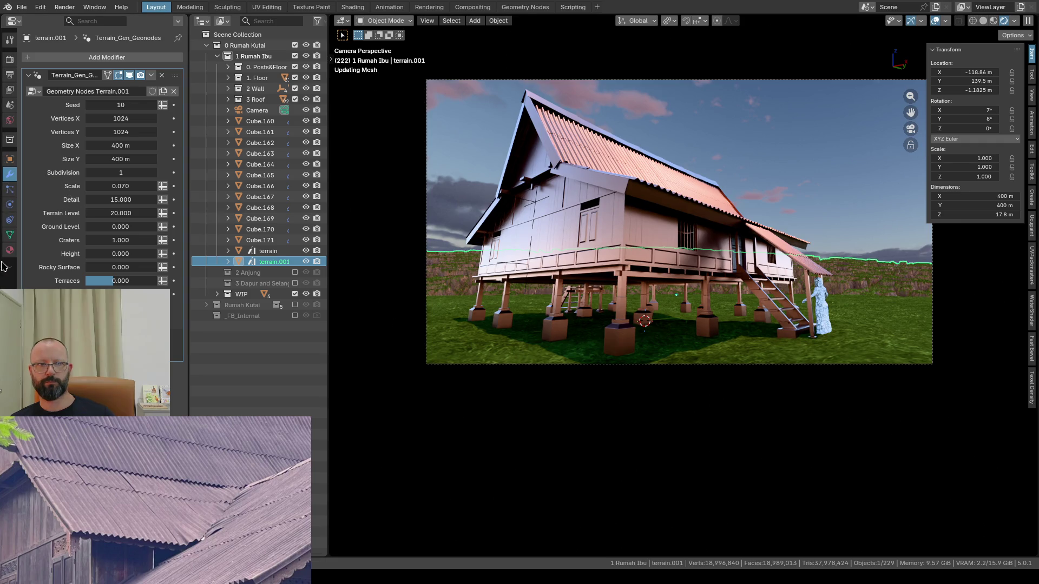
pyautogui.click(119, 210)
pyautogui.write('30')
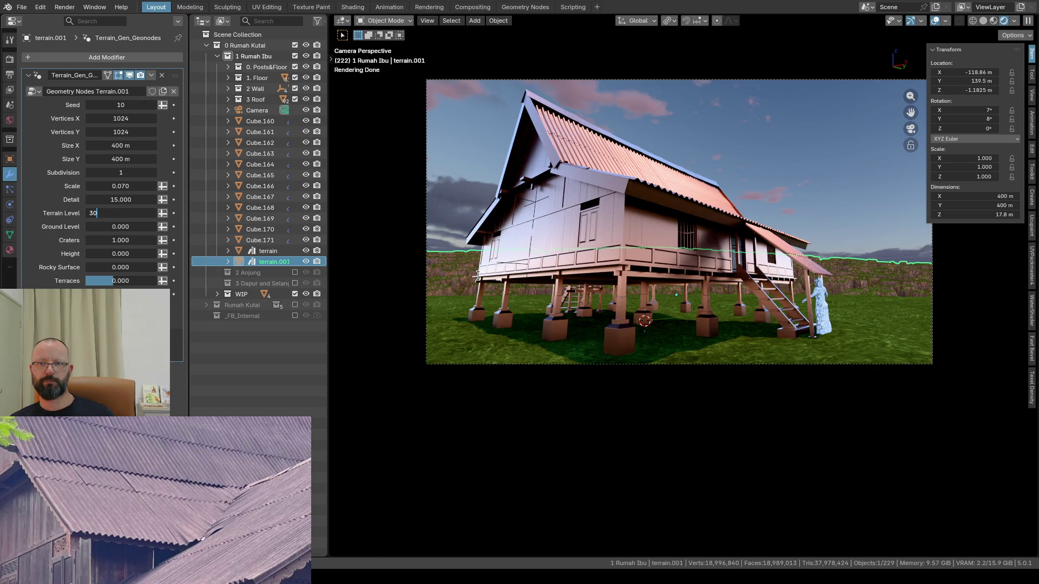
pyautogui.press('Return')
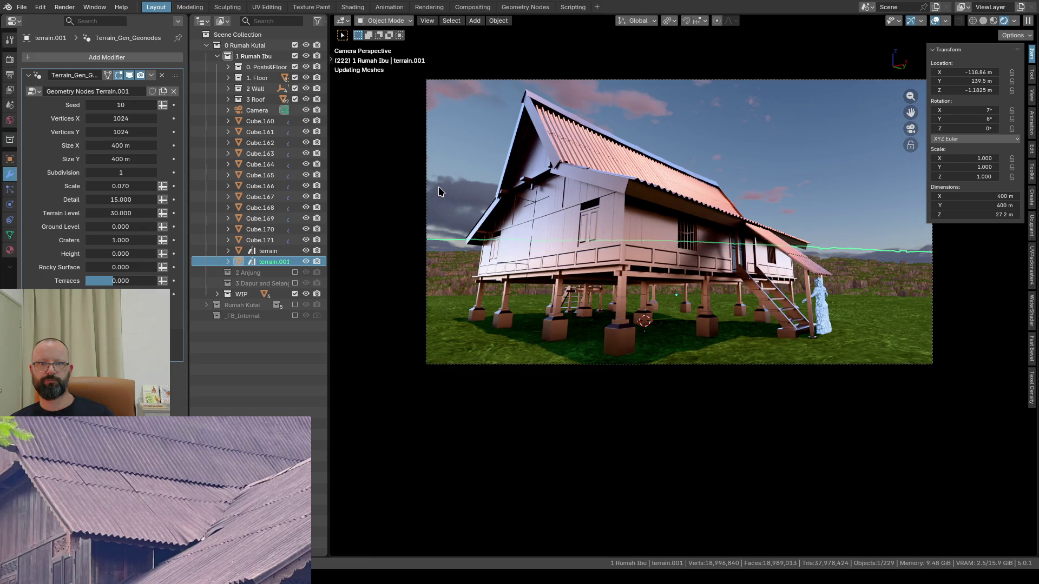
pyautogui.moveTo(469, 256); pyautogui.dragTo(469, 258, button='middle')
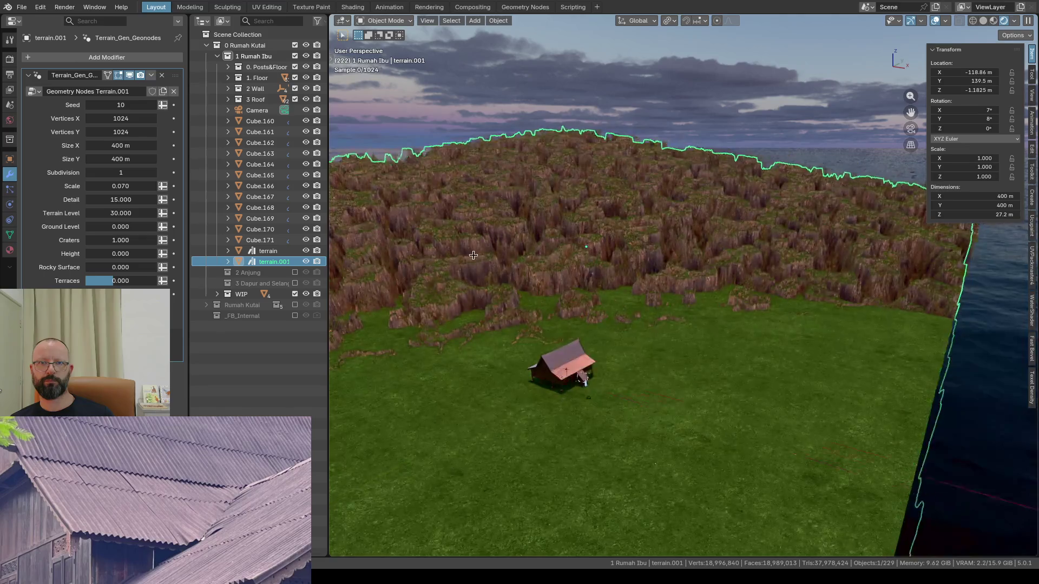
# Step: Try Terraces at 0.5 on the cliff terrain for a stepped look
pyautogui.moveTo(471, 254); pyautogui.dragTo(514, 278, button='middle')
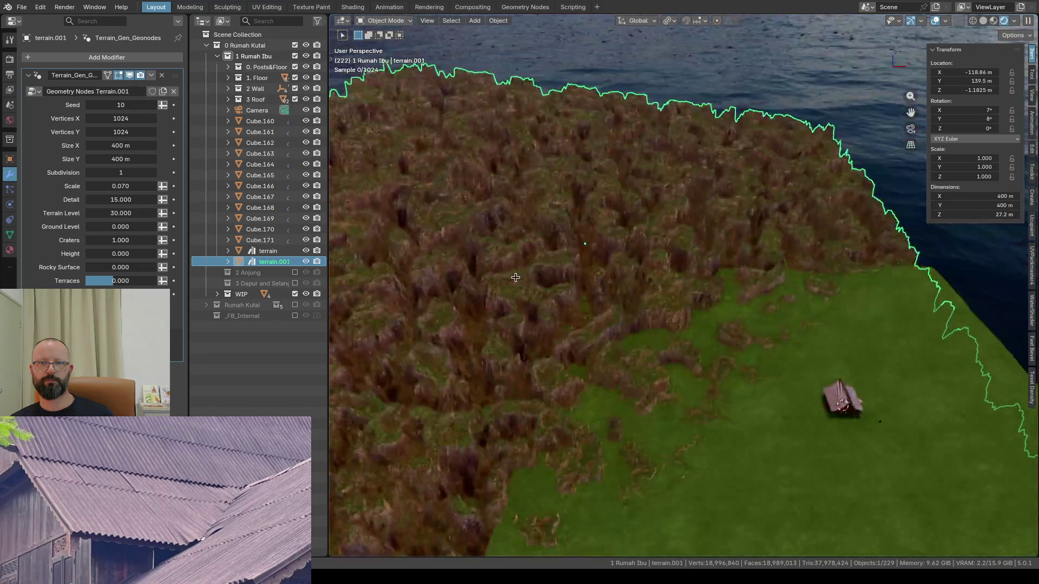
pyautogui.moveTo(514, 277); pyautogui.dragTo(477, 256, button='middle')
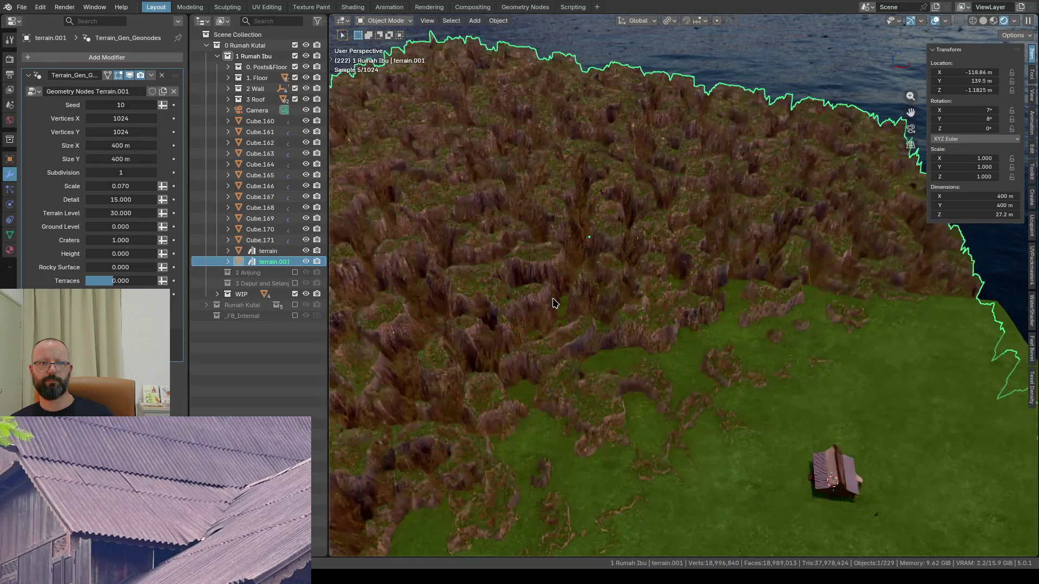
pyautogui.click(124, 280)
pyautogui.write('.5')
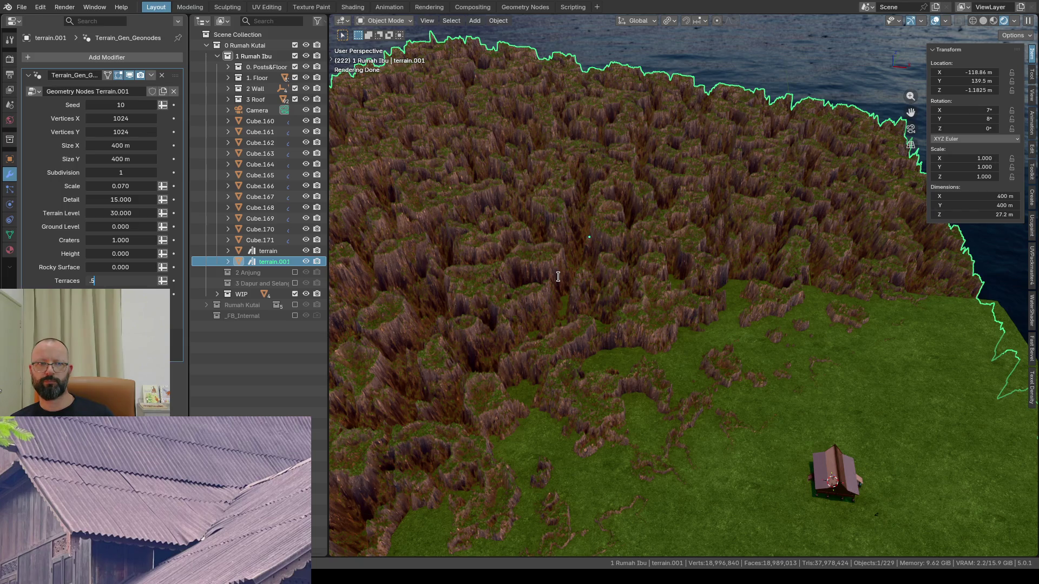
pyautogui.press('Return')
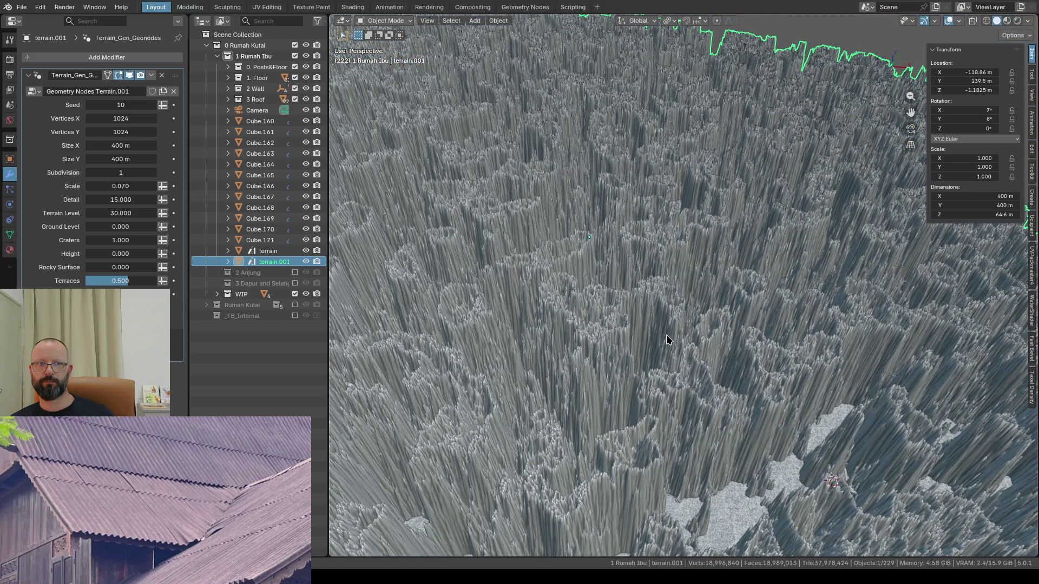
pyautogui.scroll(-2, 666, 334)
pyautogui.scroll(-2, 666, 335)
pyautogui.scroll(2, 665, 333)
# Step: Set Terraces back to 0 for unstepped rocky ground
pyautogui.moveTo(664, 330); pyautogui.dragTo(480, 319, button='middle')
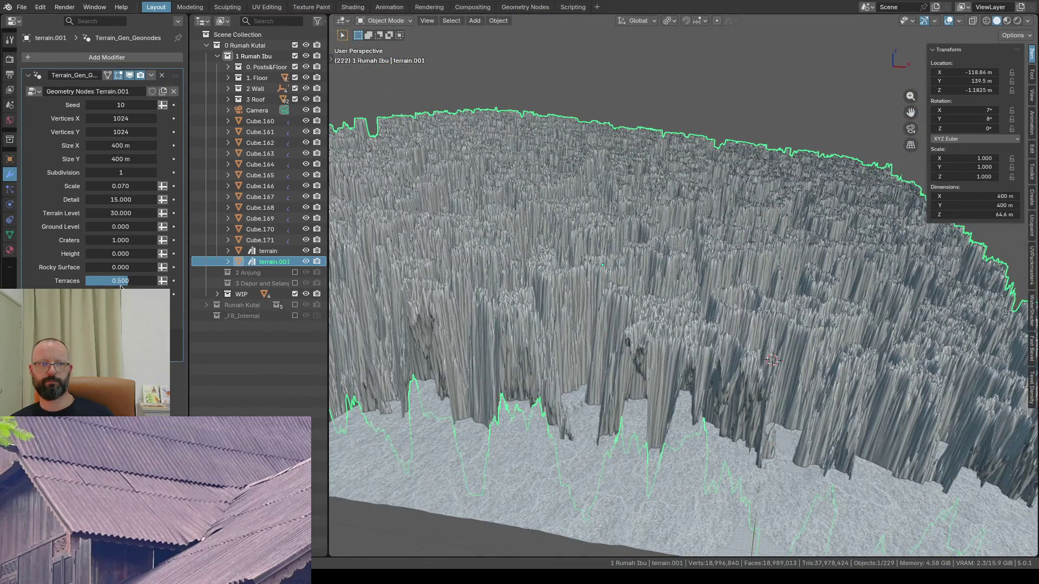
pyautogui.click(116, 280)
pyautogui.write('0')
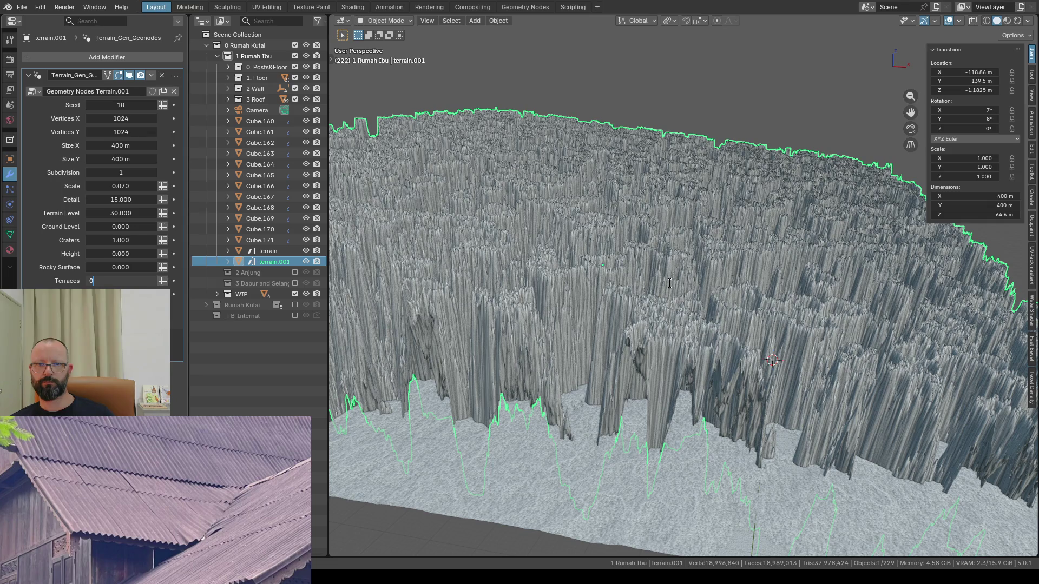
pyautogui.press('Return')
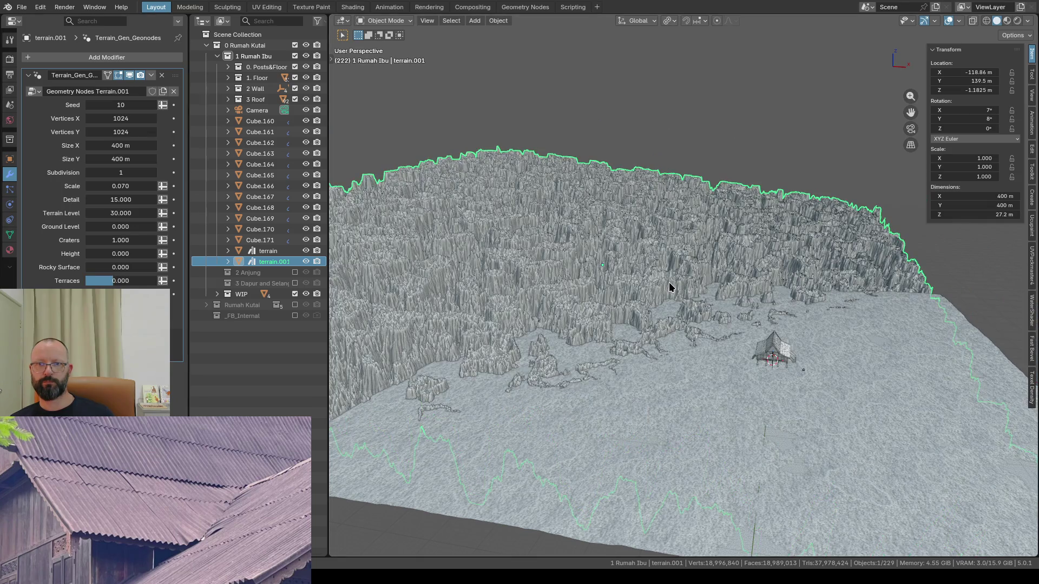
pyautogui.scroll(2, 597, 291)
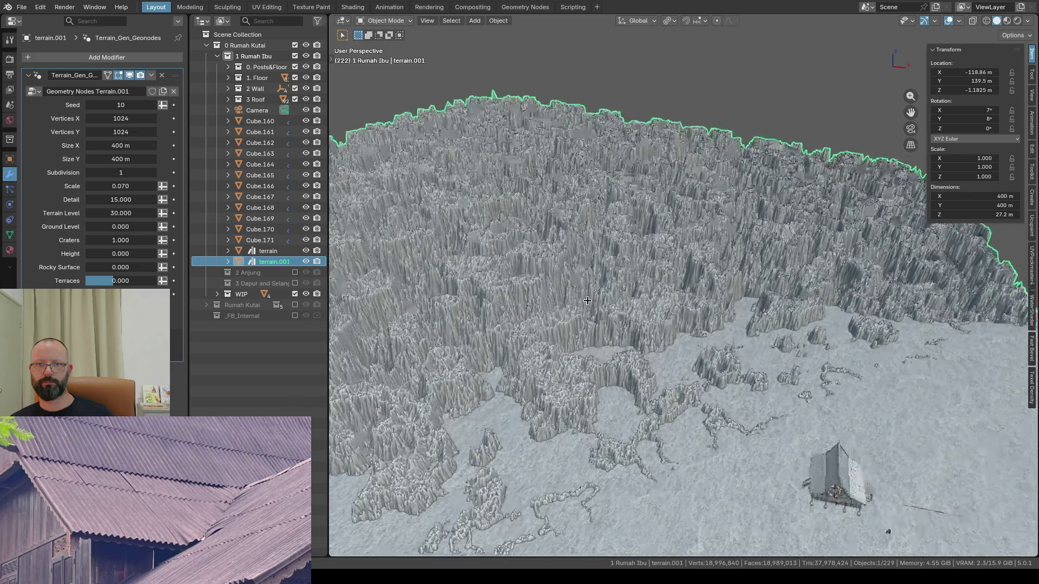
pyautogui.scroll(3, 584, 308)
pyautogui.scroll(3, 566, 335)
pyautogui.scroll(-3, 567, 335)
pyautogui.scroll(-2, 566, 335)
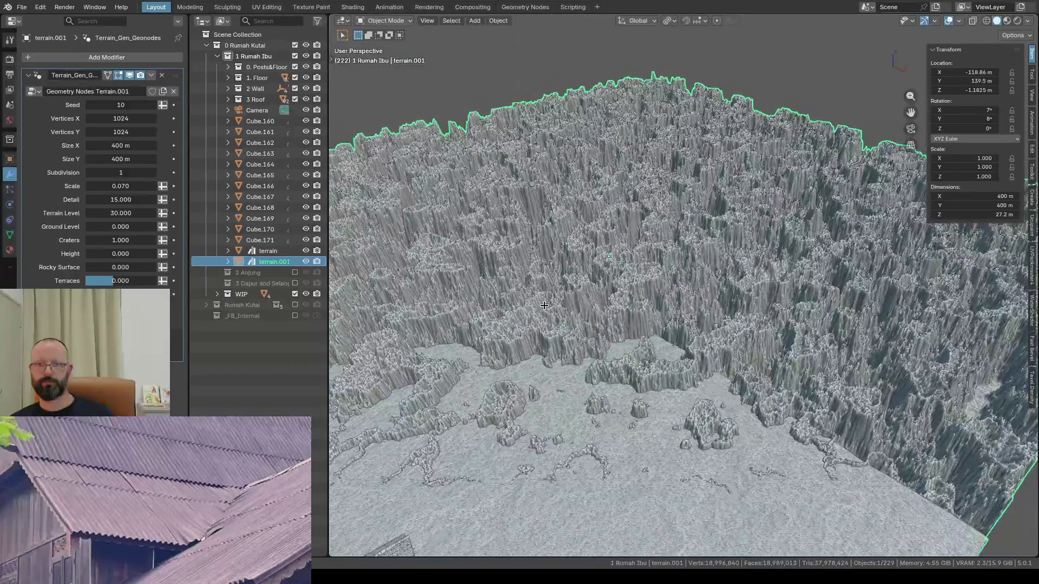
# Step: Set Detail to 5, Terrain Level to 20 and Craters to 0, then switch to Material Preview shading
pyautogui.click(124, 200)
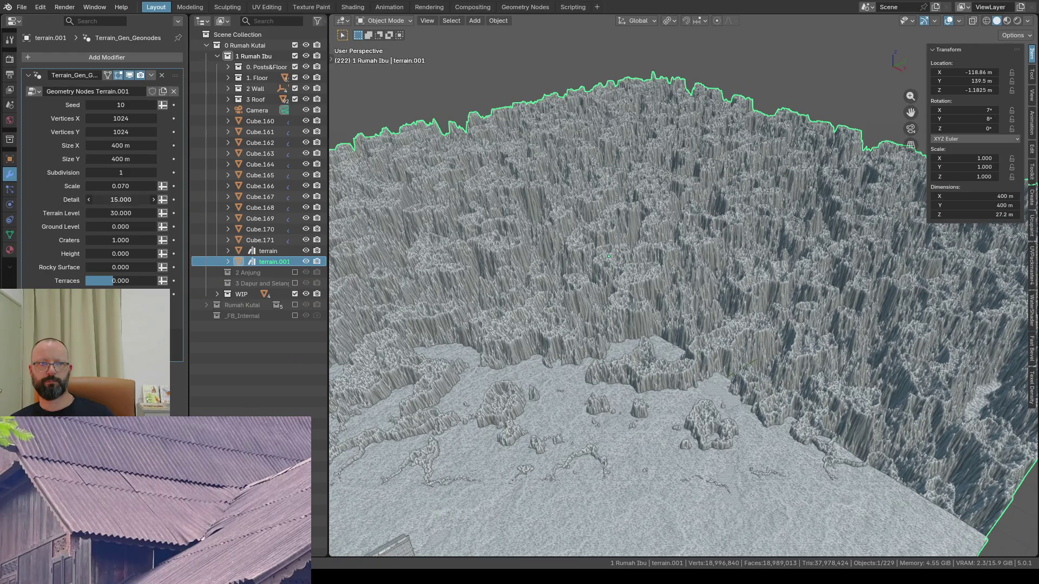
pyautogui.write('5')
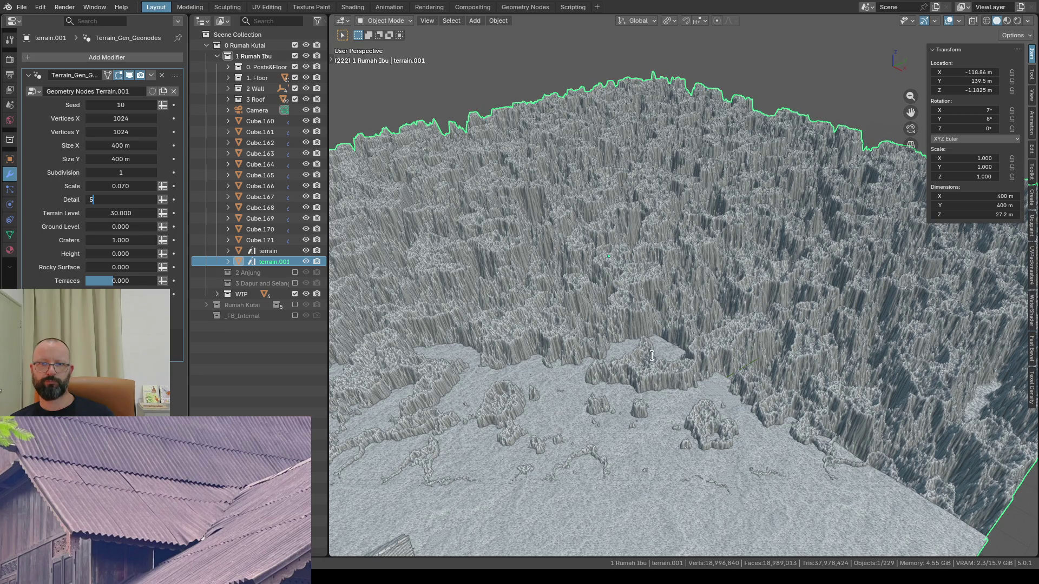
pyautogui.press('Return')
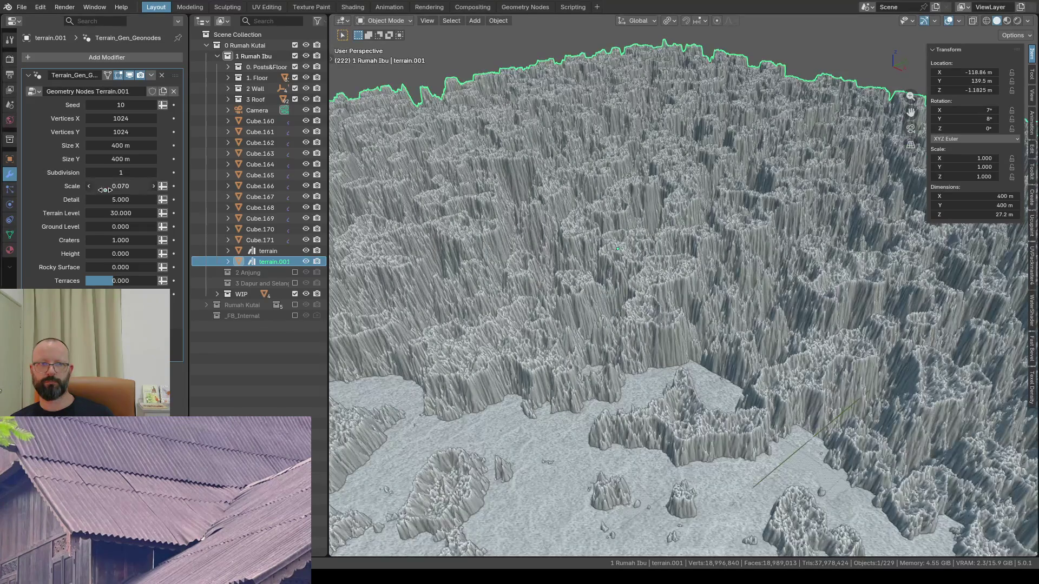
pyautogui.click(122, 213)
pyautogui.write('20')
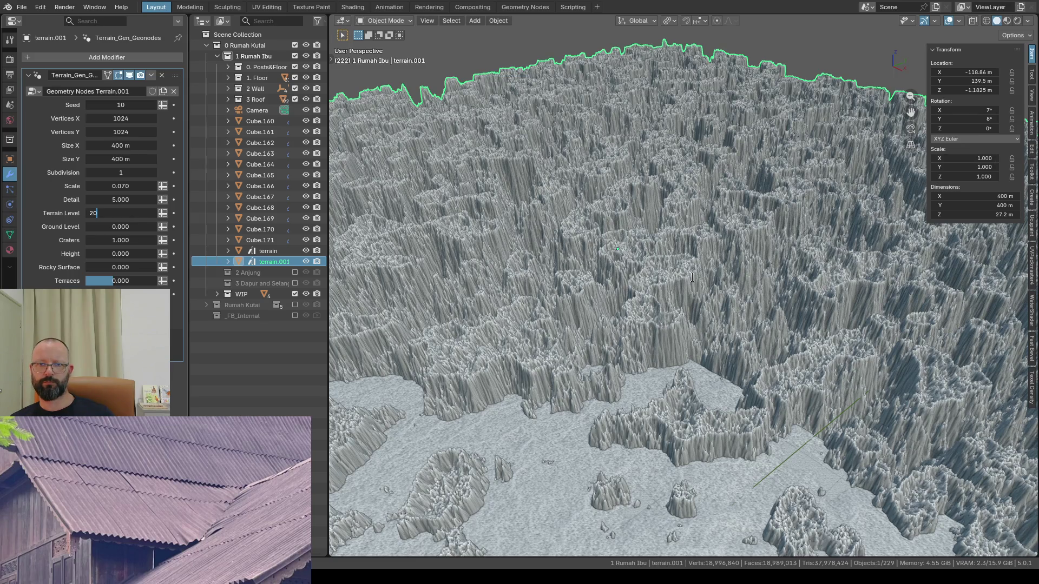
pyautogui.press('Return')
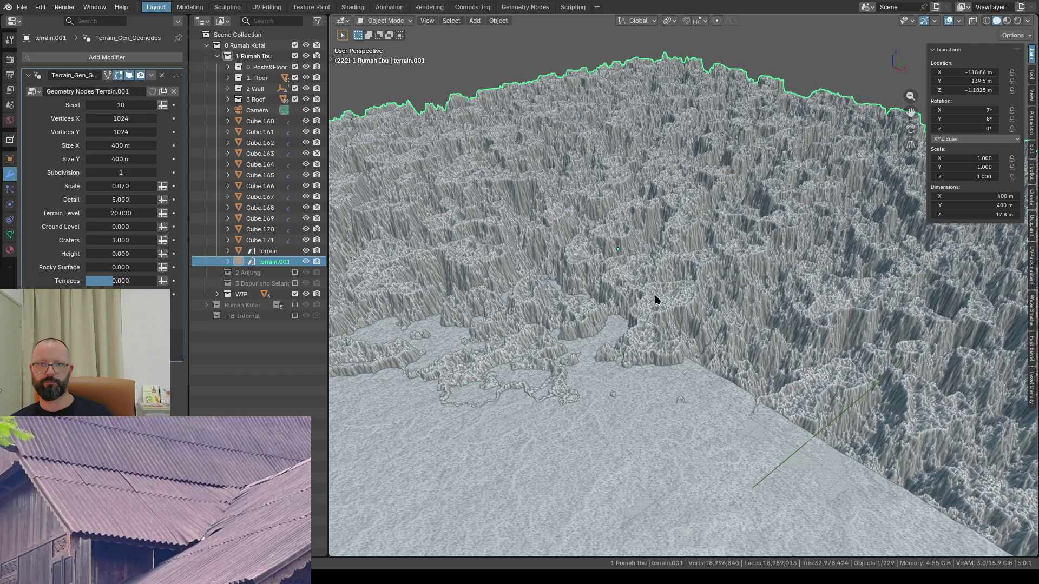
pyautogui.scroll(2, 654, 295)
pyautogui.scroll(2, 655, 294)
pyautogui.scroll(2, 655, 294)
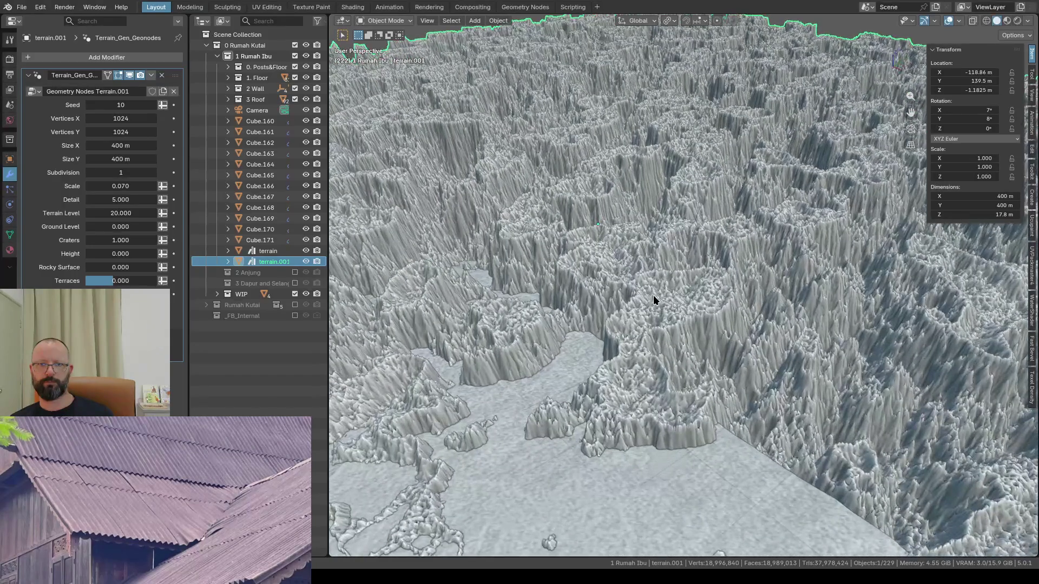
pyautogui.click(119, 240)
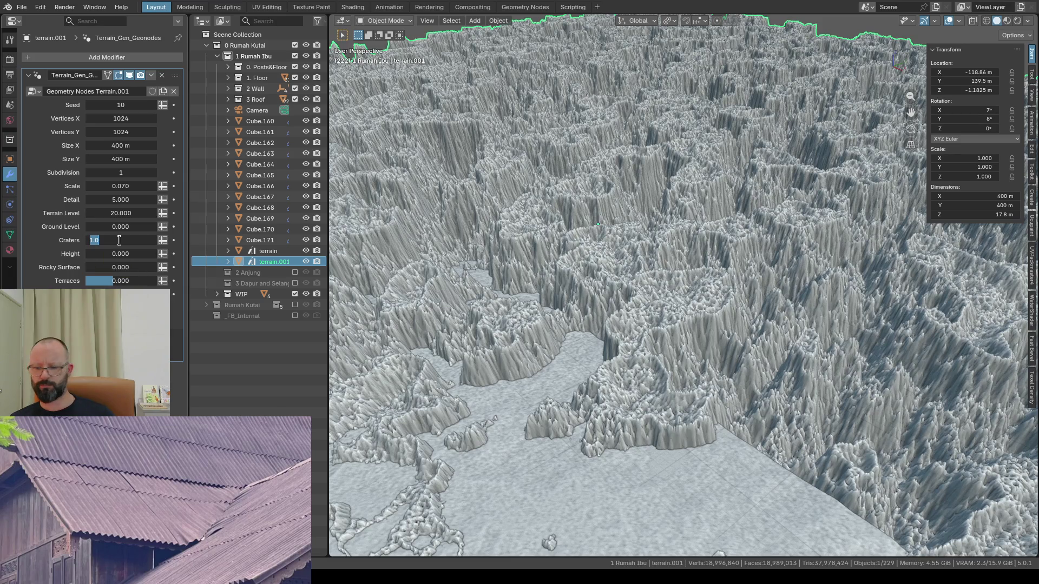
pyautogui.write('0')
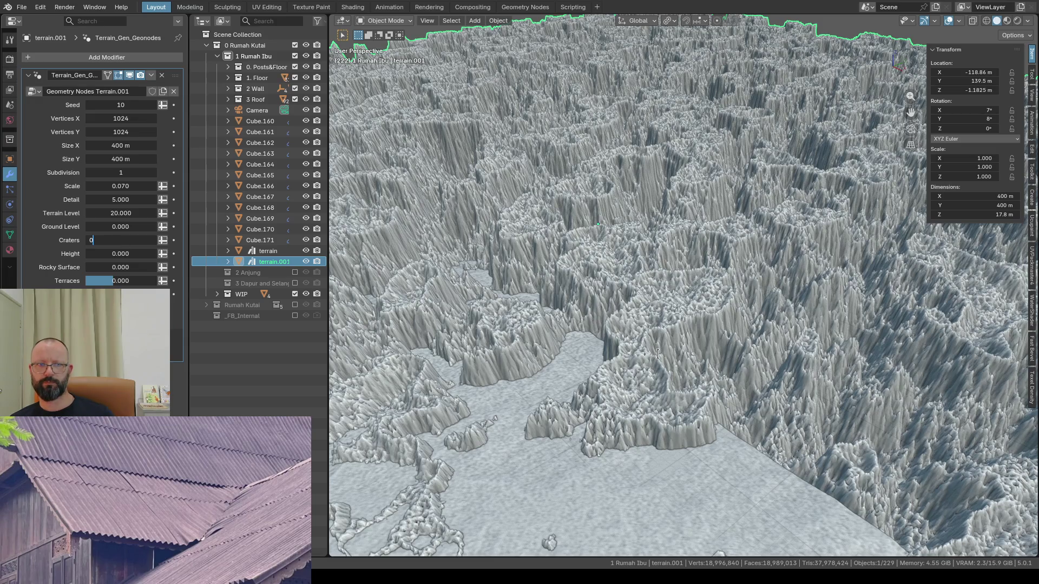
pyautogui.press('Return')
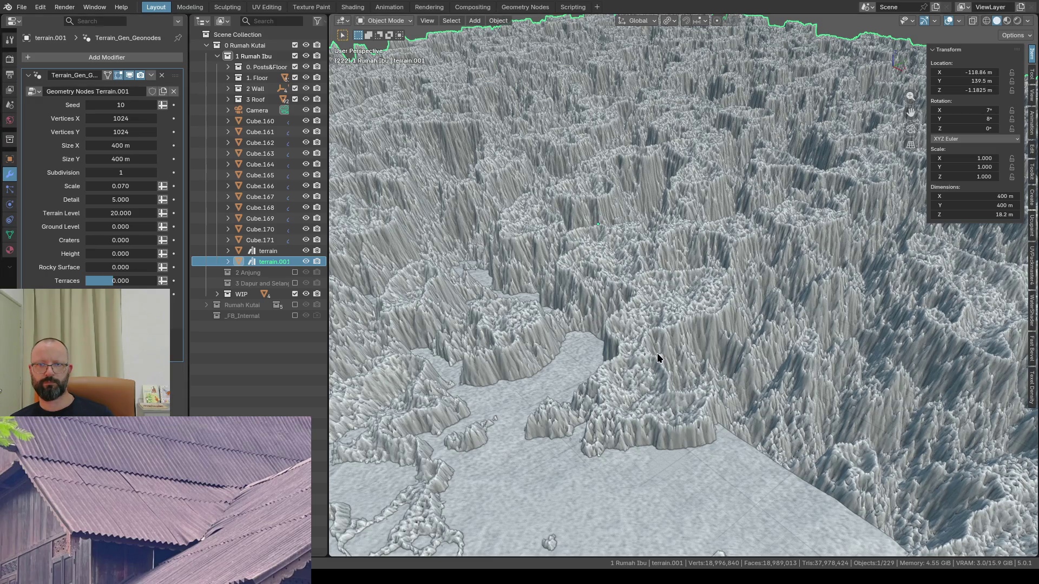
pyautogui.scroll(-2, 631, 327)
pyautogui.scroll(-2, 630, 327)
pyautogui.scroll(-2, 625, 330)
pyautogui.click(1006, 20)
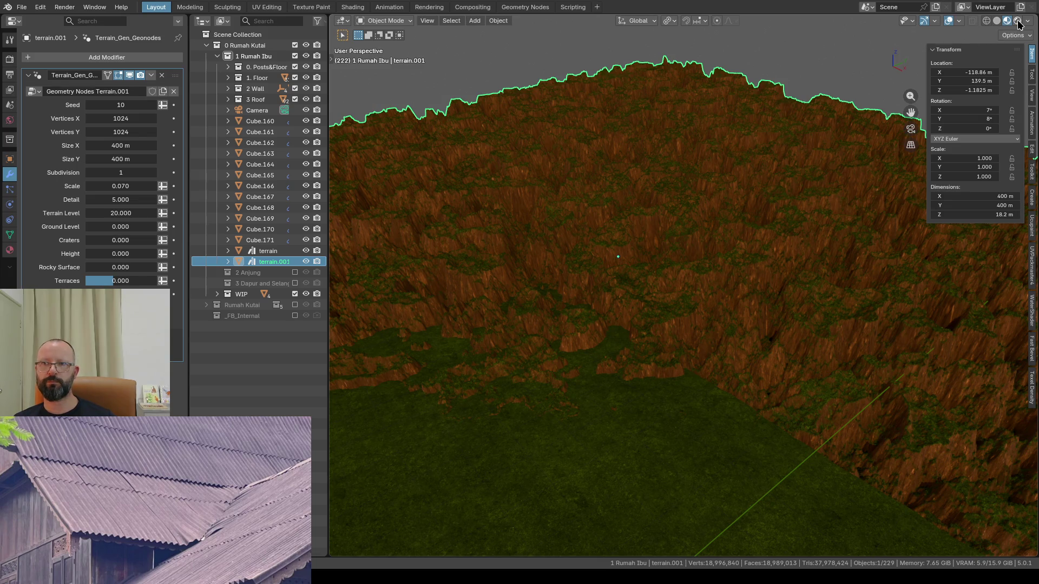
# Step: Switch to Rendered shading, deselect the terrain and look through the scene camera
pyautogui.hotkey('shift', 'z')
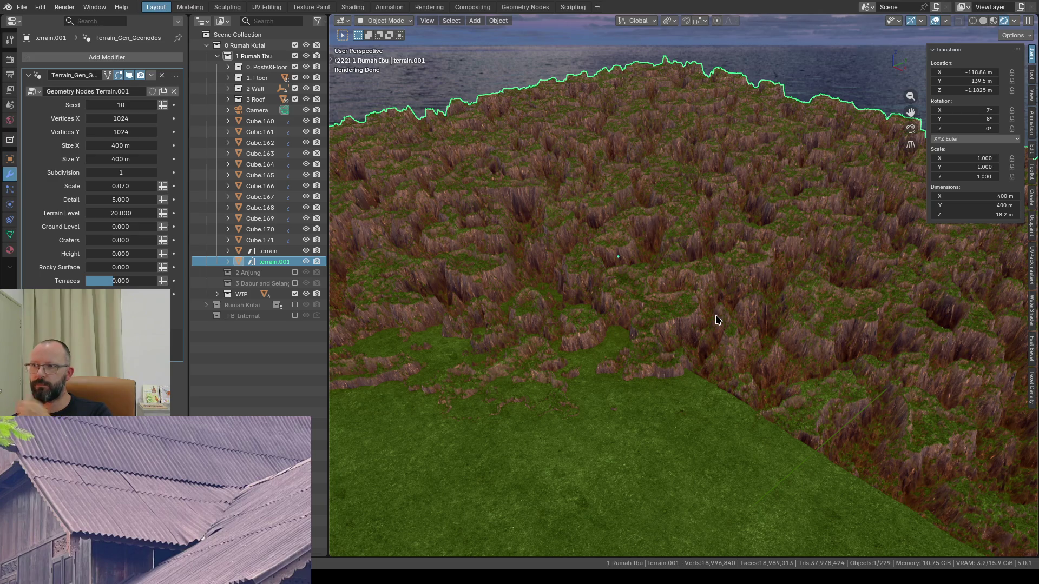
pyautogui.moveTo(716, 321); pyautogui.dragTo(725, 300, button='middle')
pyautogui.press('KP_0')
pyautogui.click(398, 228)
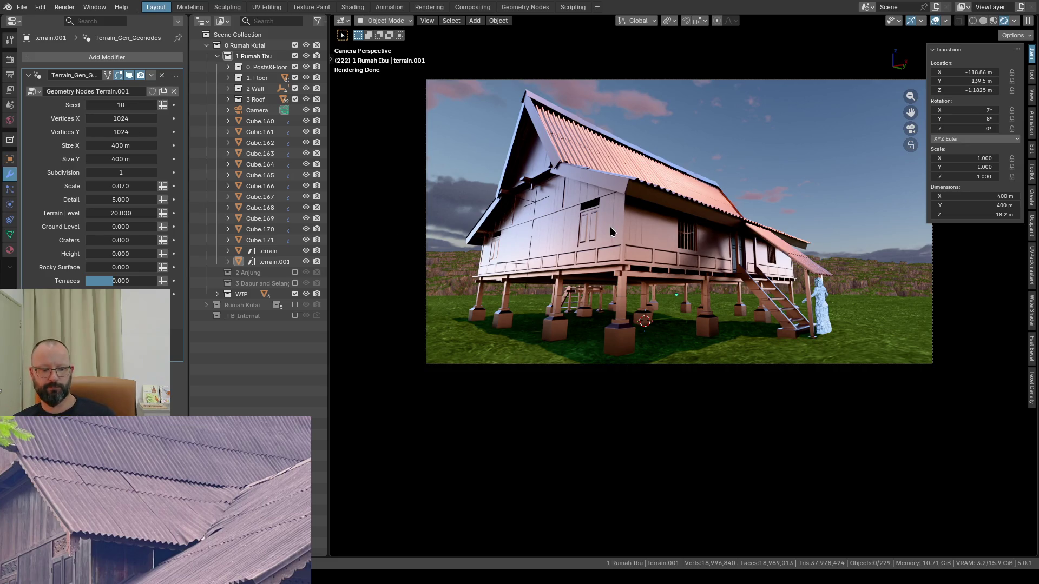
# Step: Walk the camera closer and sideways to show the house's long side and gable
pyautogui.hotkey('shift', '`')
pyautogui.press('w')
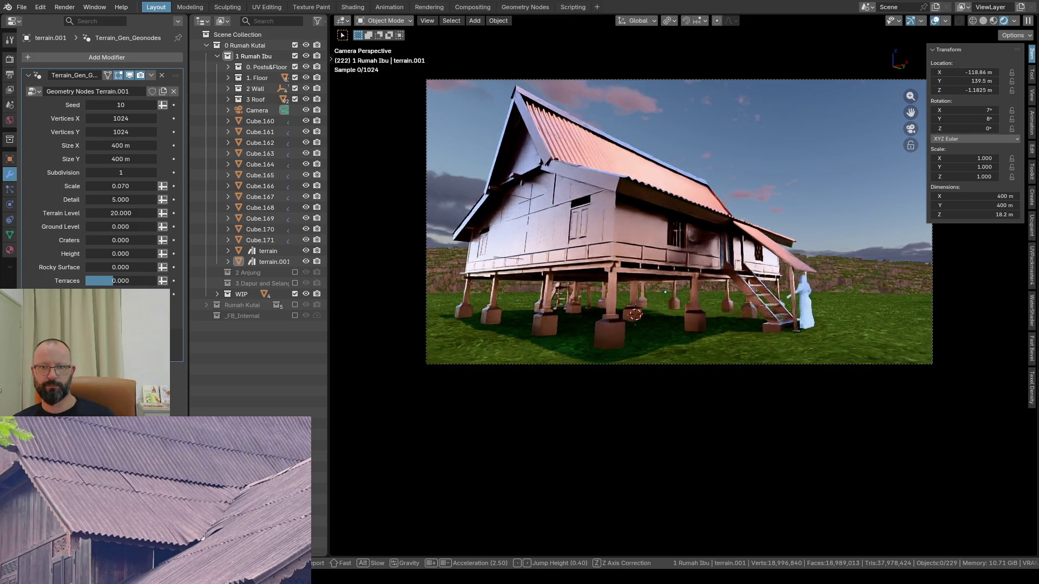
pyautogui.press('s')
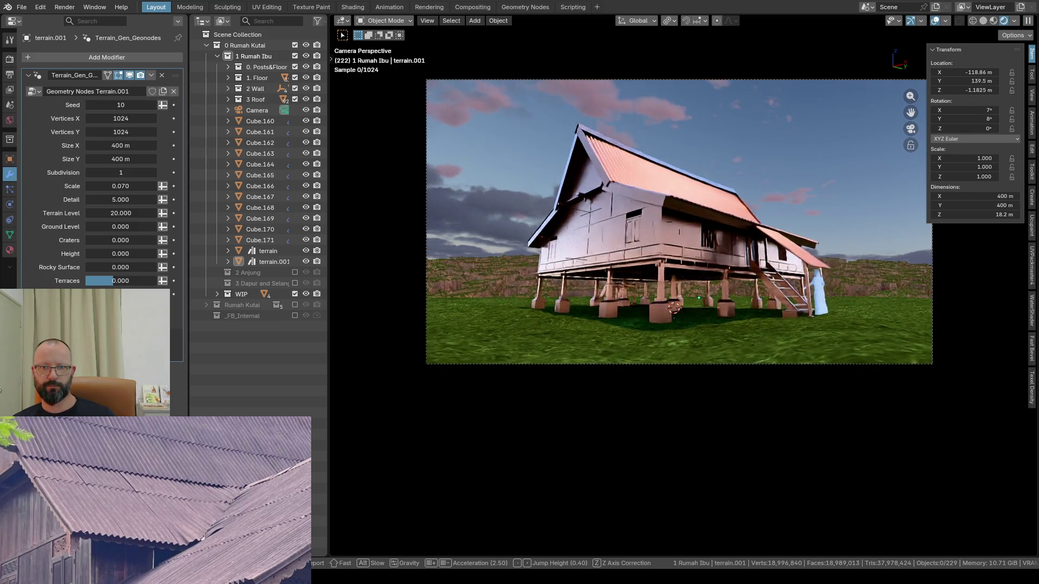
pyautogui.press('w')
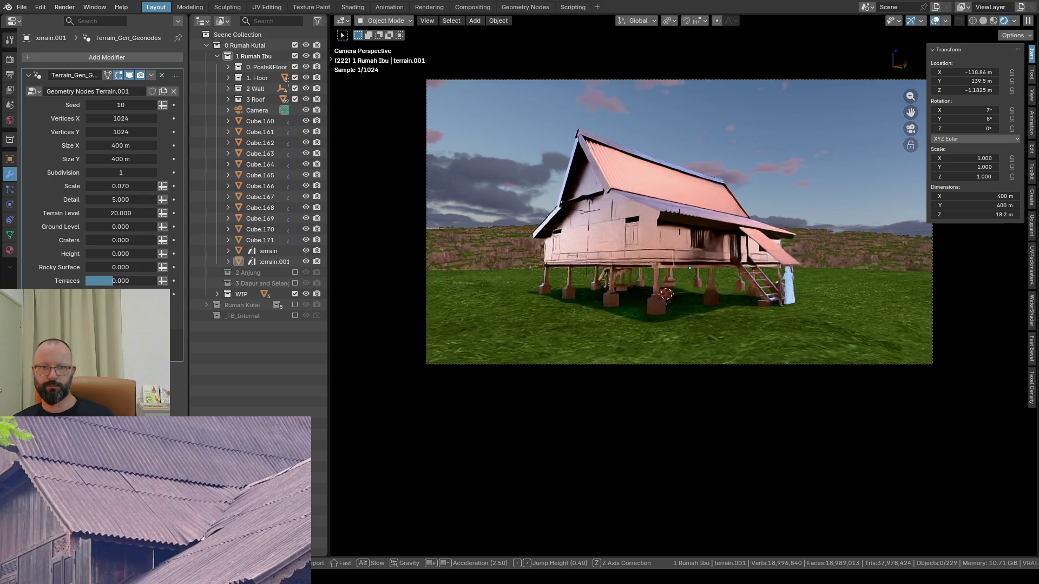
pyautogui.press('d')
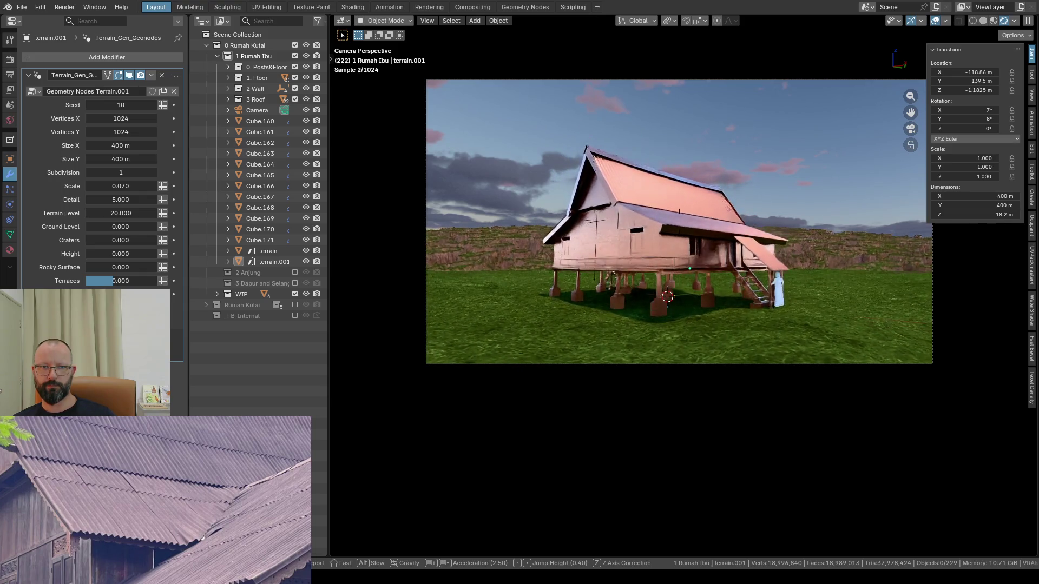
pyautogui.press('d')
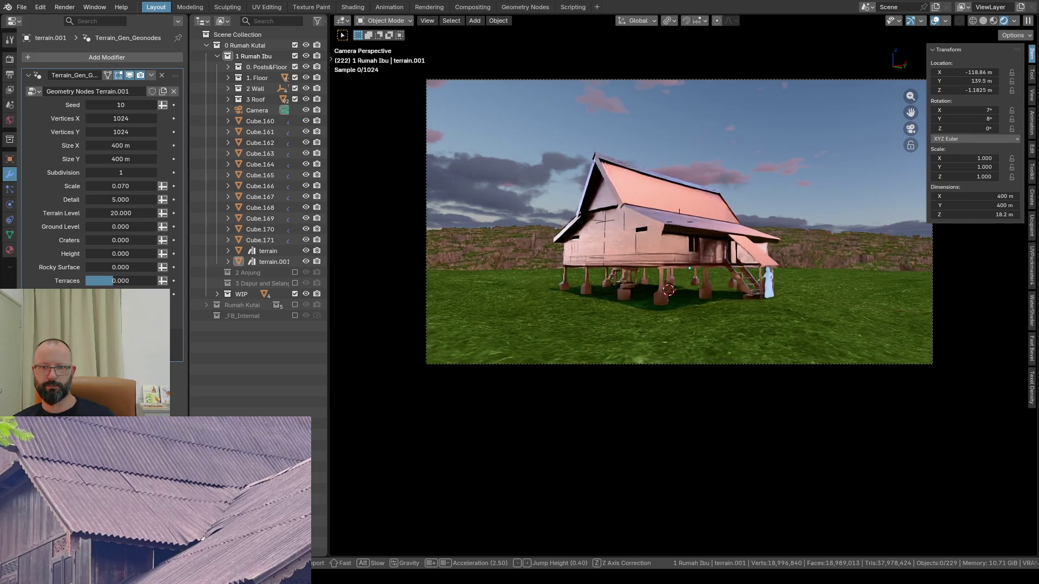
pyautogui.press('d')
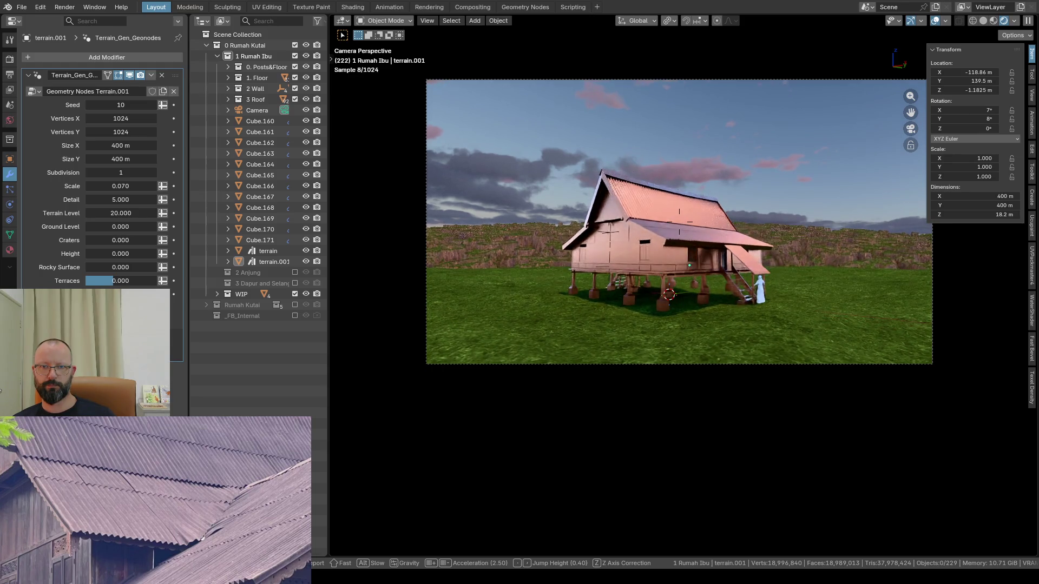
pyautogui.click(612, 231)
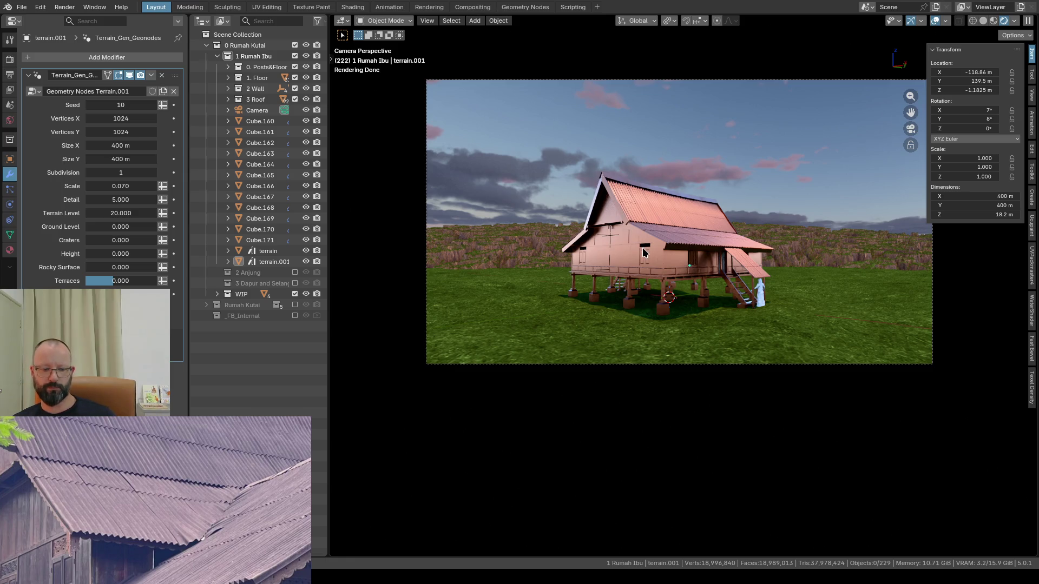
# Step: Walk the camera left so the house sits right of centre, then hide the sidebar
pyautogui.hotkey('shift', '`')
pyautogui.press('a')
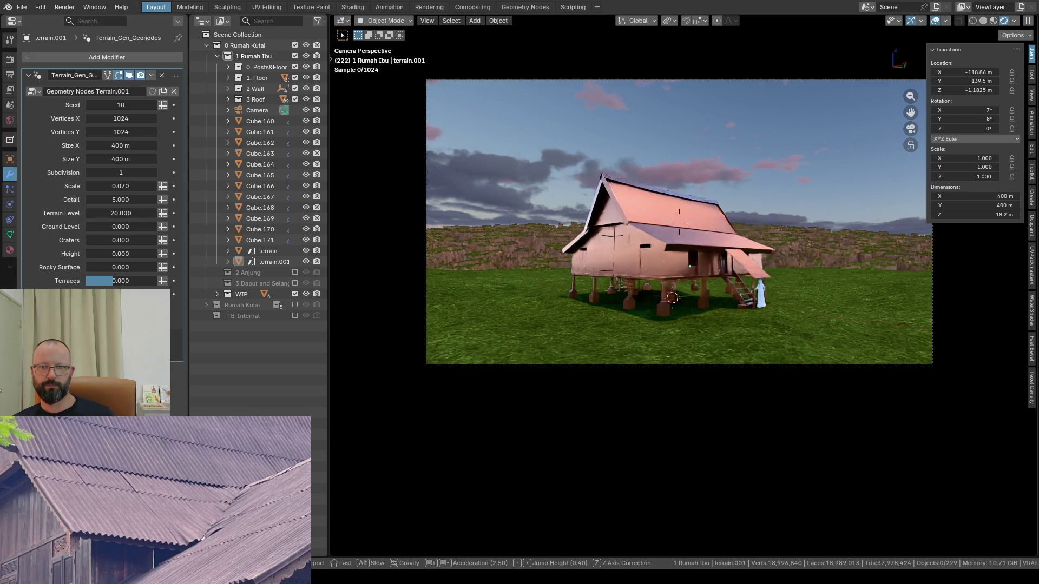
pyautogui.press('a')
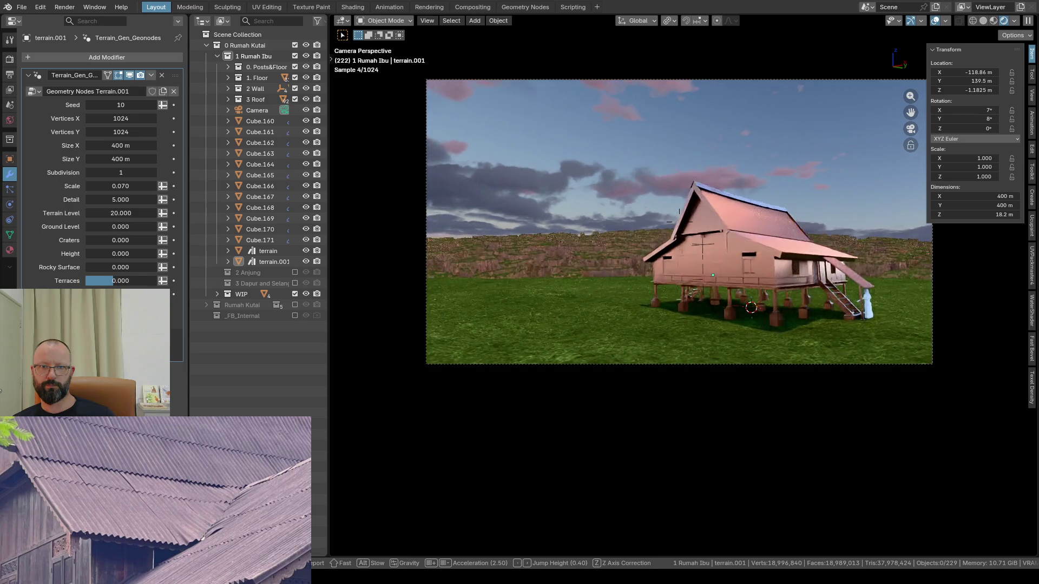
pyautogui.press('a')
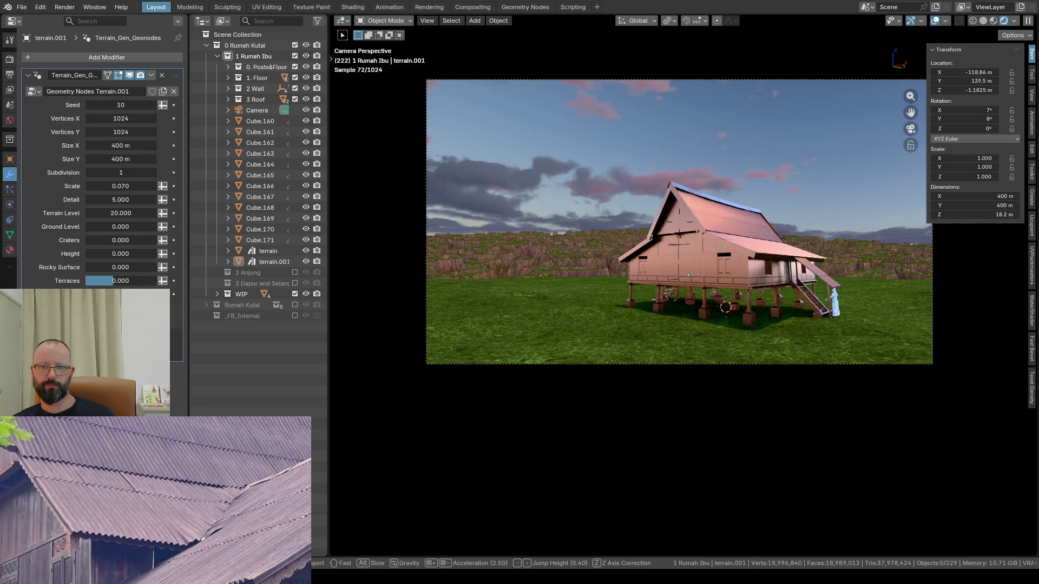
pyautogui.press('Return')
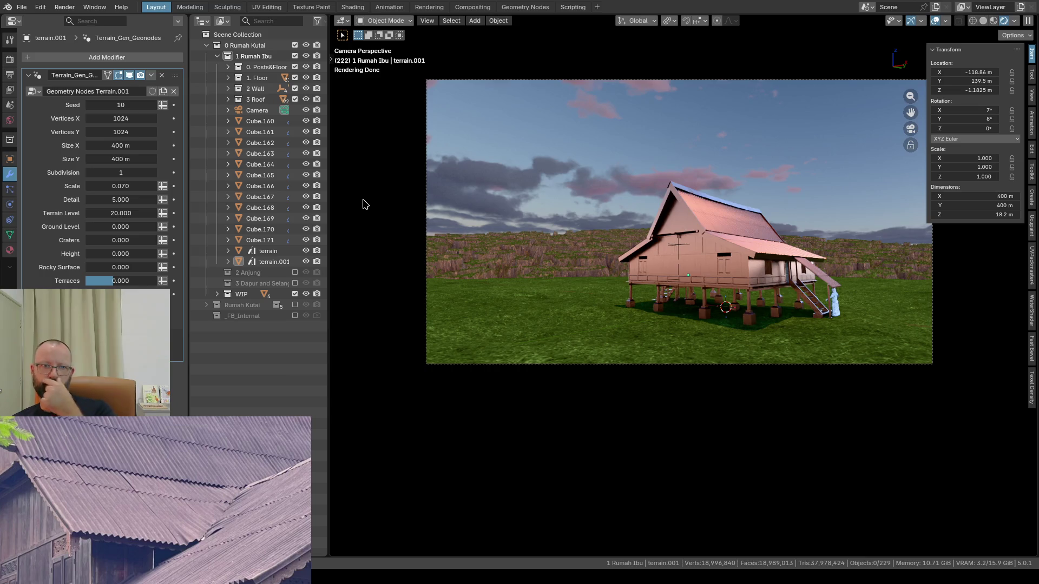
pyautogui.press('n')
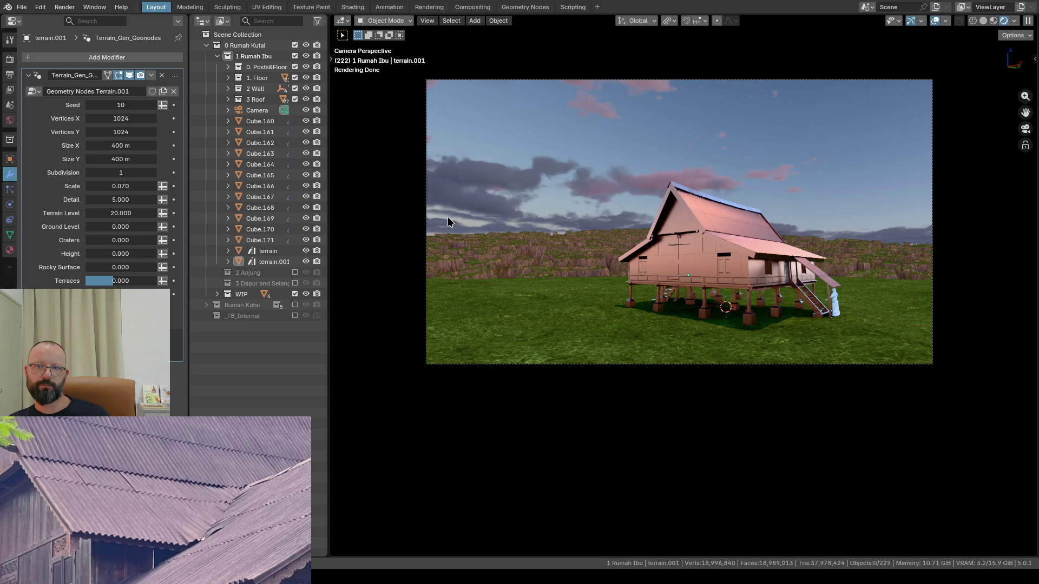
# Step: Turn off viewport overlays and gizmos, nudge the camera view down, and select the Plane.003 roof sheet
pyautogui.click(912, 21)
pyautogui.click(935, 21)
pyautogui.scroll(1, 749, 155)
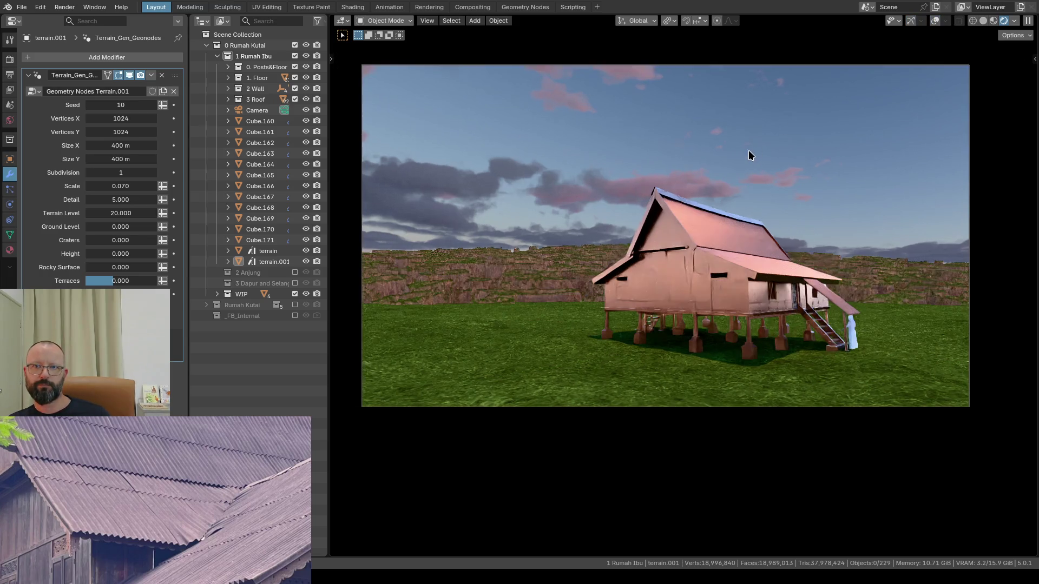
pyautogui.keyDown('shift'); pyautogui.moveTo(748, 151); pyautogui.dragTo(749, 176, button='middle'); pyautogui.keyUp('shift')
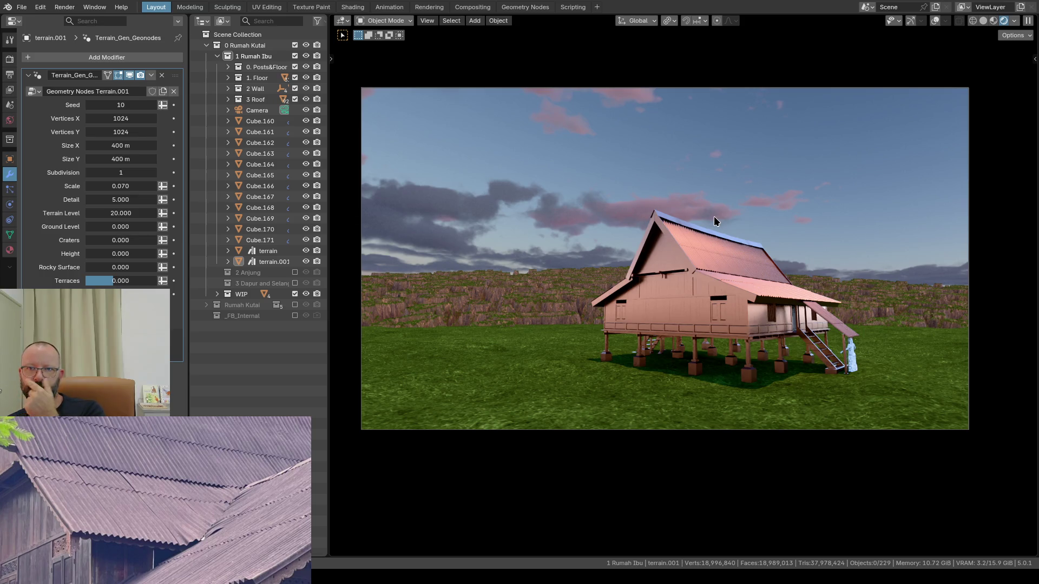
pyautogui.click(707, 241)
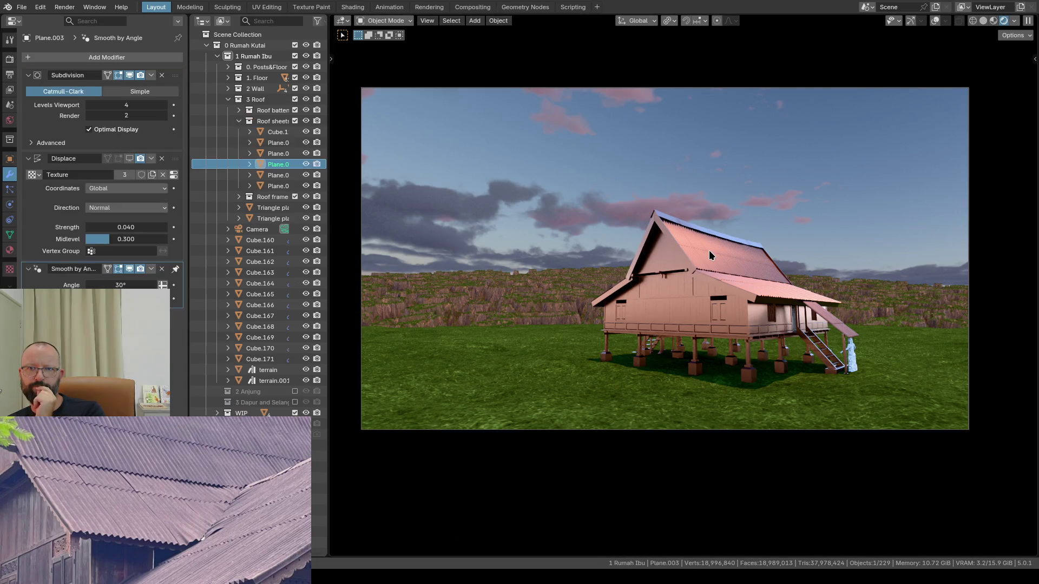
# Step: Enable the Displace modifier's Realtime display on roof sheets Plane.003, Plane.002 and Plane.024
pyautogui.click(131, 159)
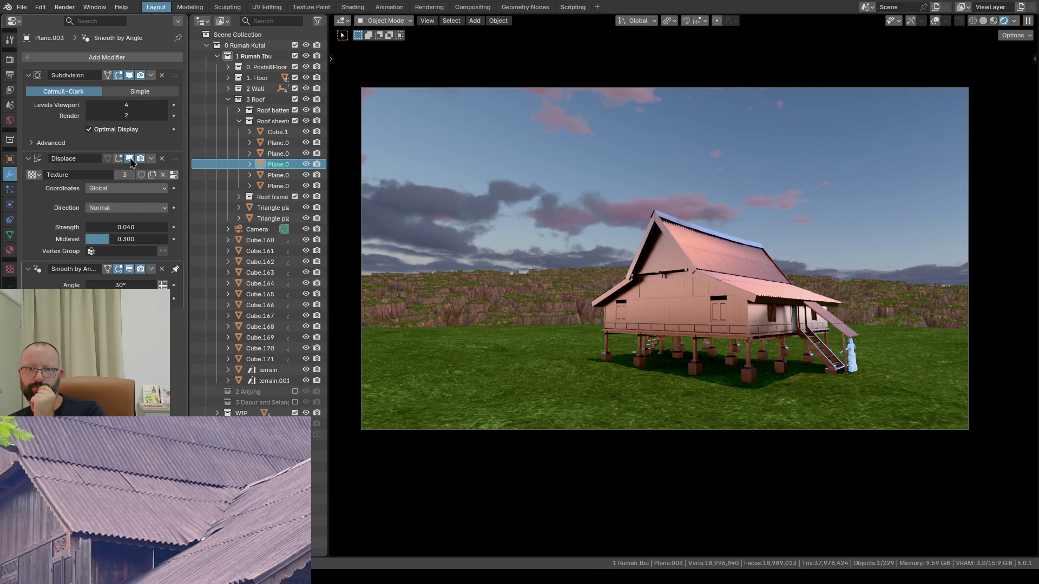
pyautogui.click(765, 293)
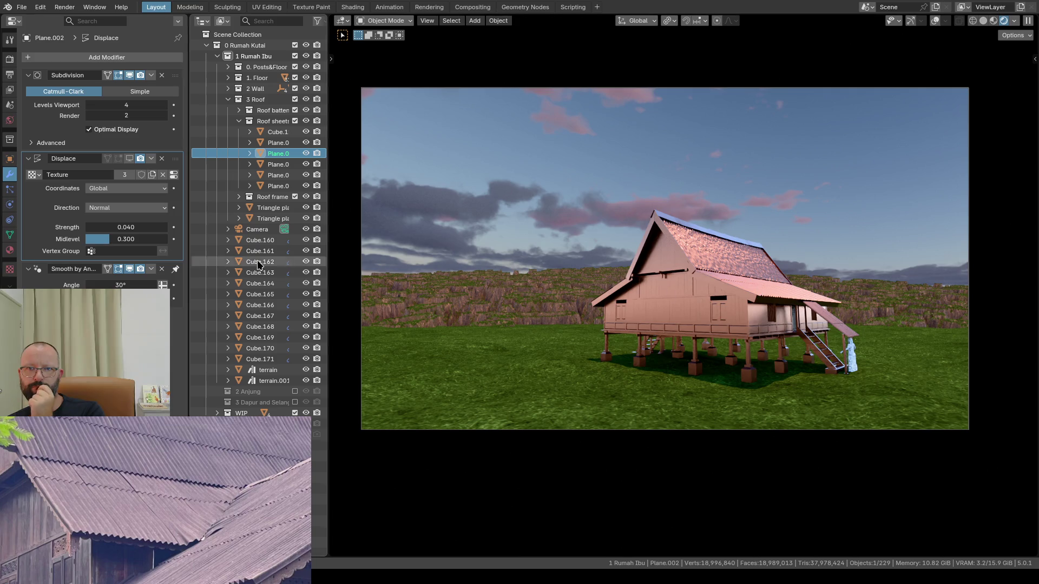
pyautogui.click(130, 159)
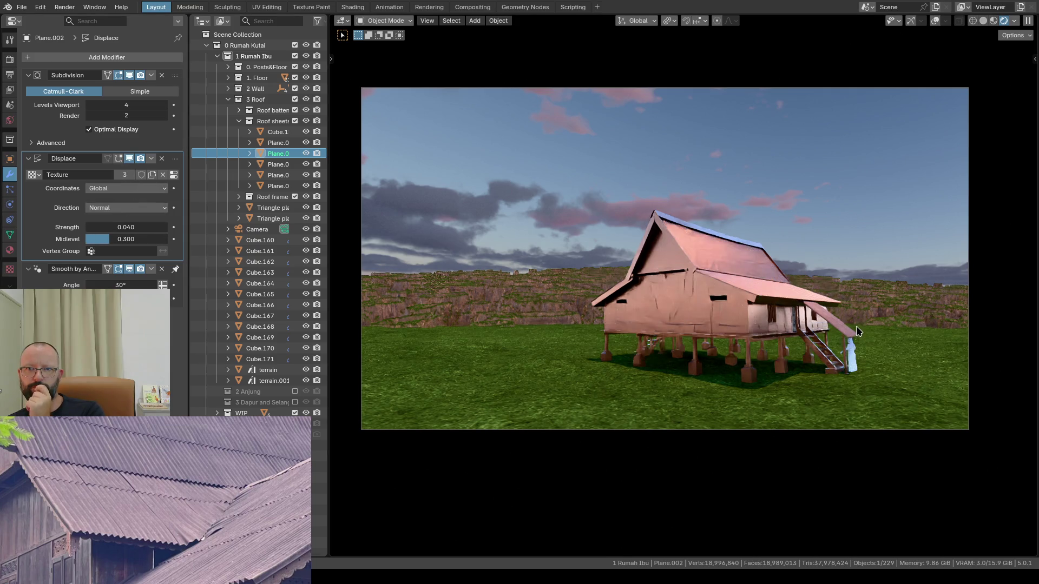
pyautogui.click(834, 320)
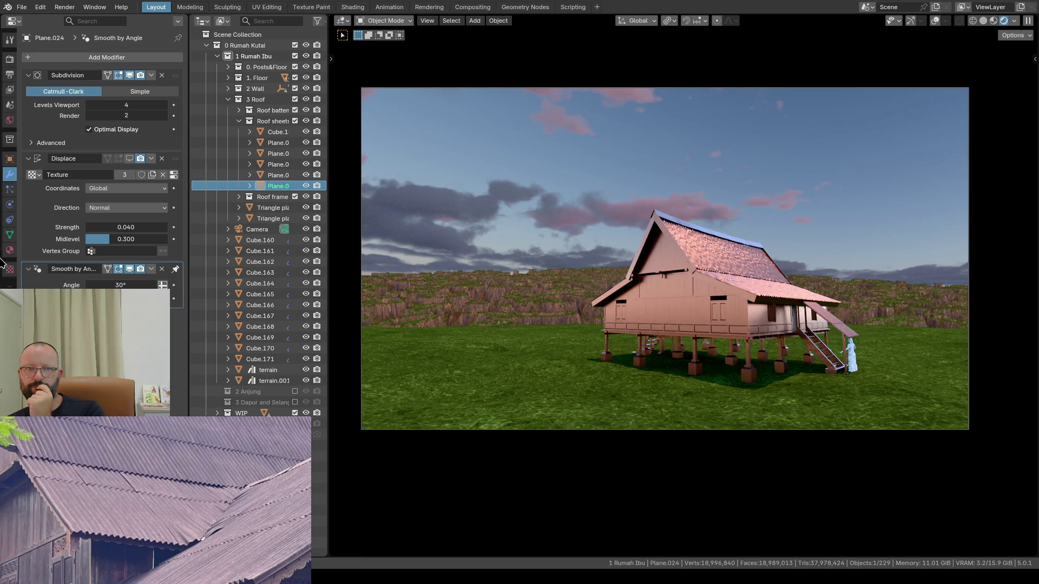
pyautogui.click(128, 158)
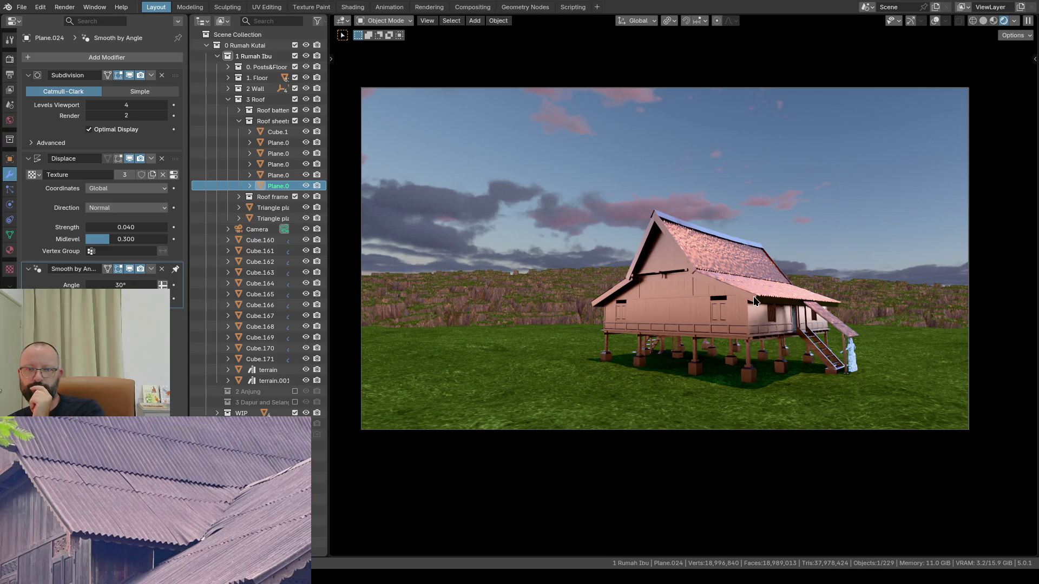
# Step: Reduce Displace strength from 0.040 to 0.020 on Plane.024, Plane.002 and Plane.003
pyautogui.click(120, 227)
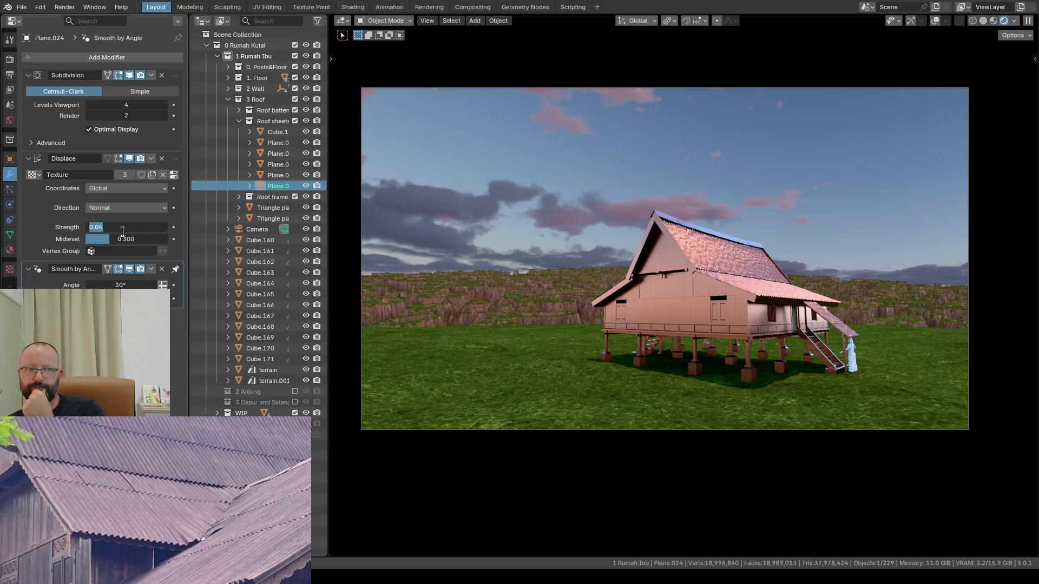
pyautogui.write('0')
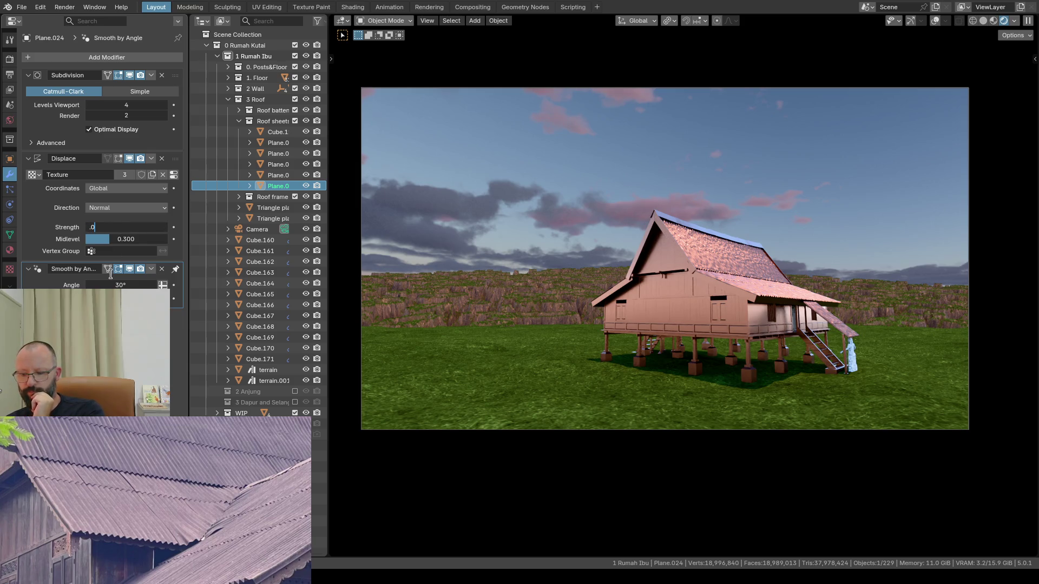
pyautogui.press('Return')
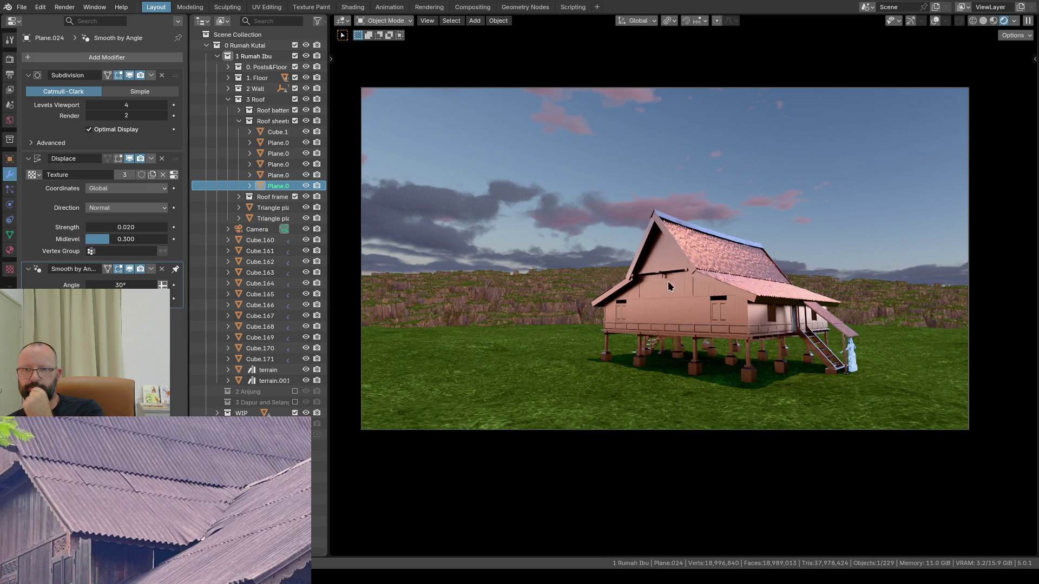
pyautogui.click(679, 311)
pyautogui.click(138, 228)
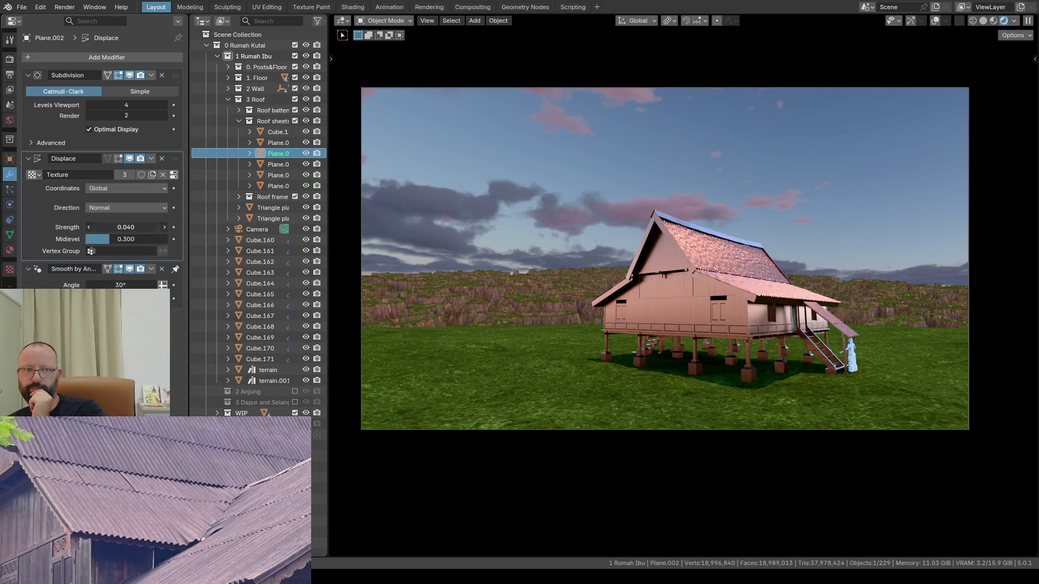
pyautogui.write('.02')
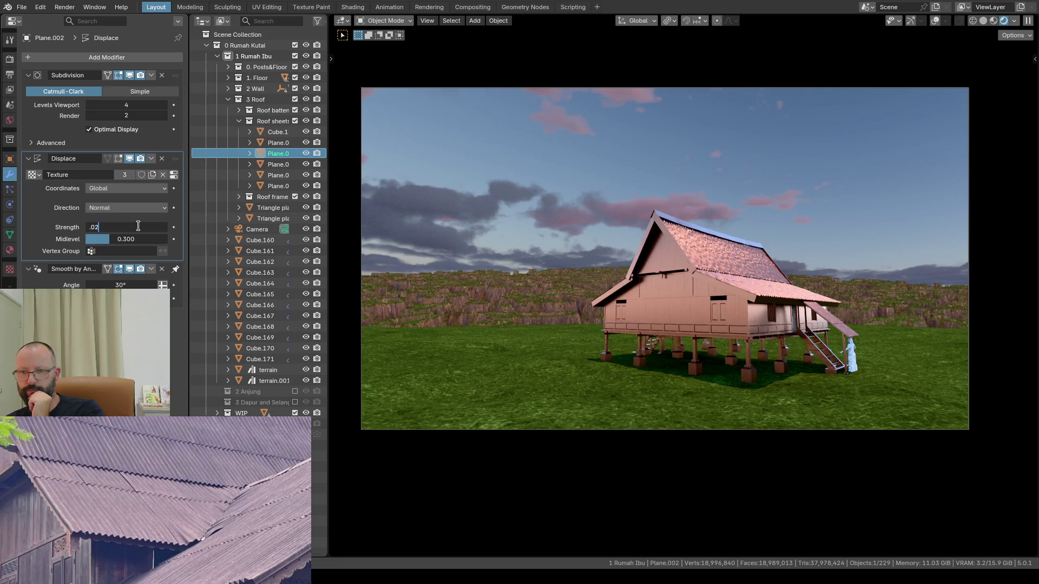
pyautogui.press('Return')
pyautogui.click(725, 249)
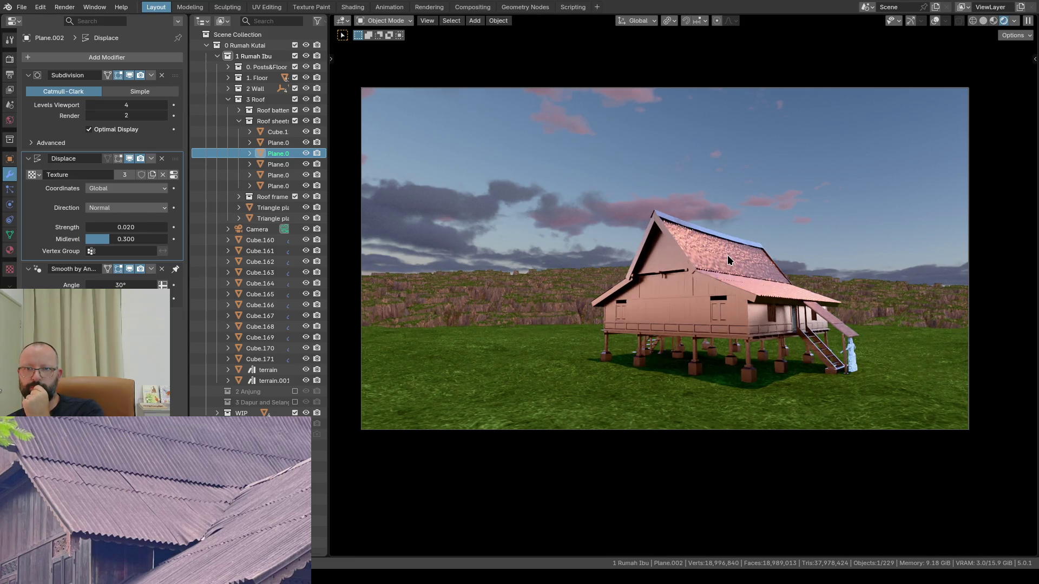
pyautogui.click(113, 226)
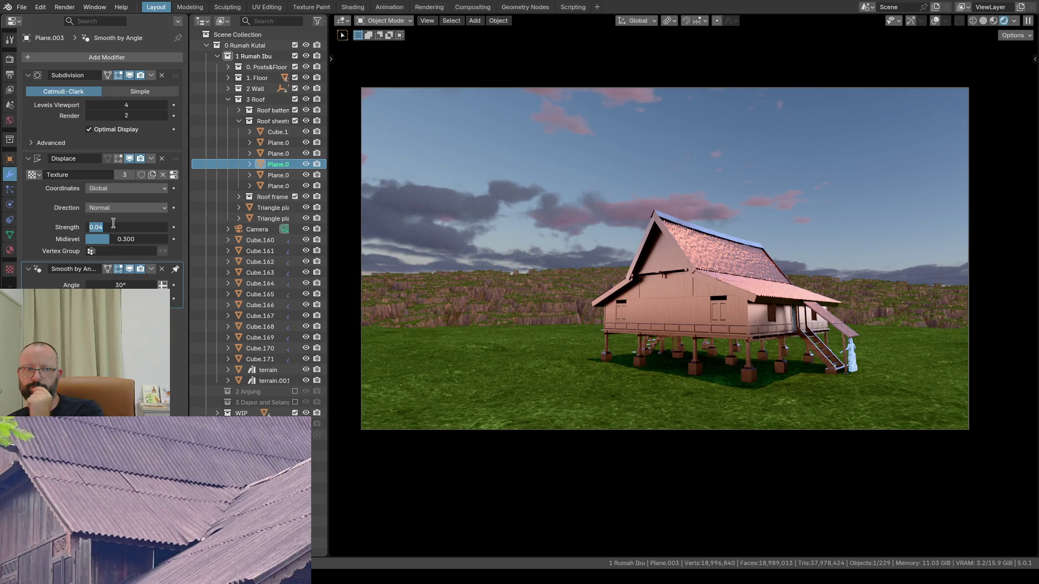
pyautogui.write('.02')
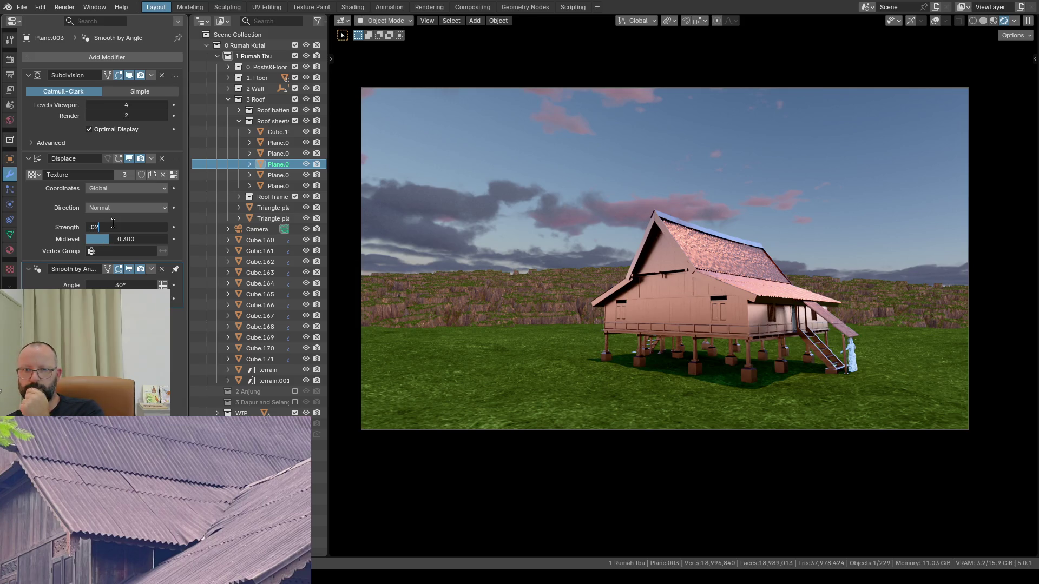
pyautogui.press('Return')
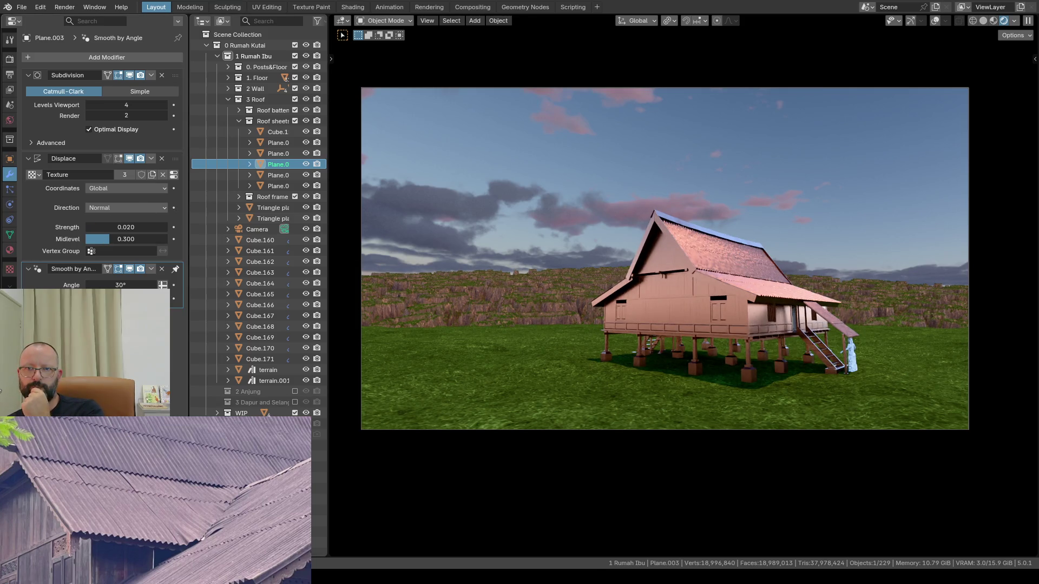
pyautogui.scroll(3, 729, 274)
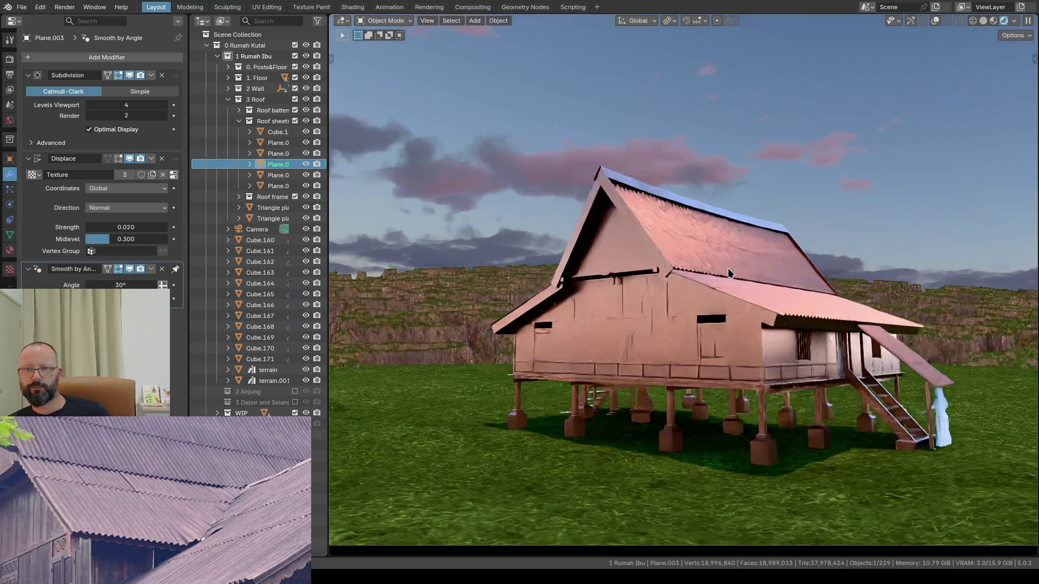
pyautogui.scroll(3, 730, 275)
pyautogui.scroll(3, 729, 274)
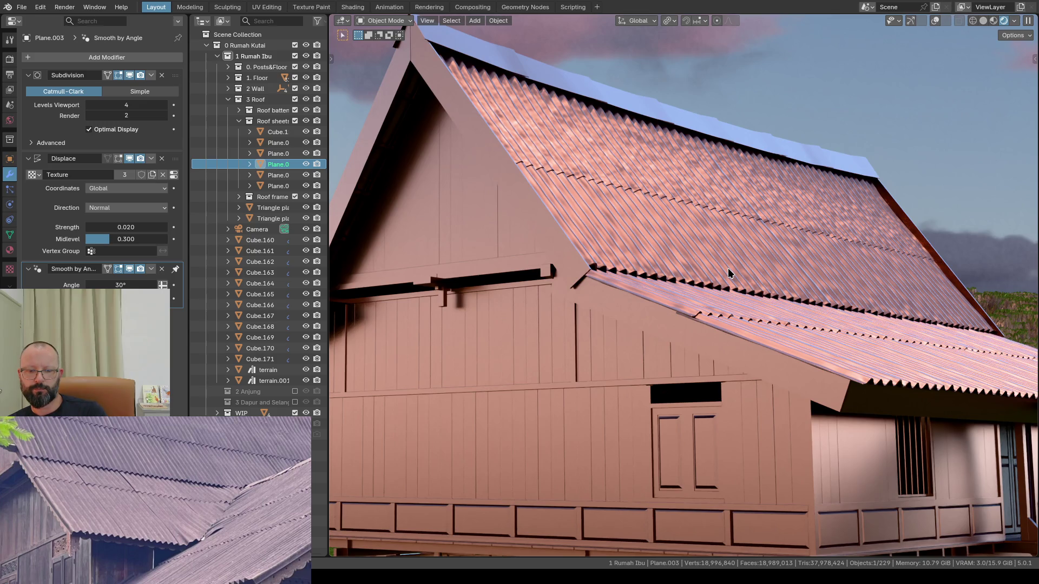
pyautogui.press('KP_0')
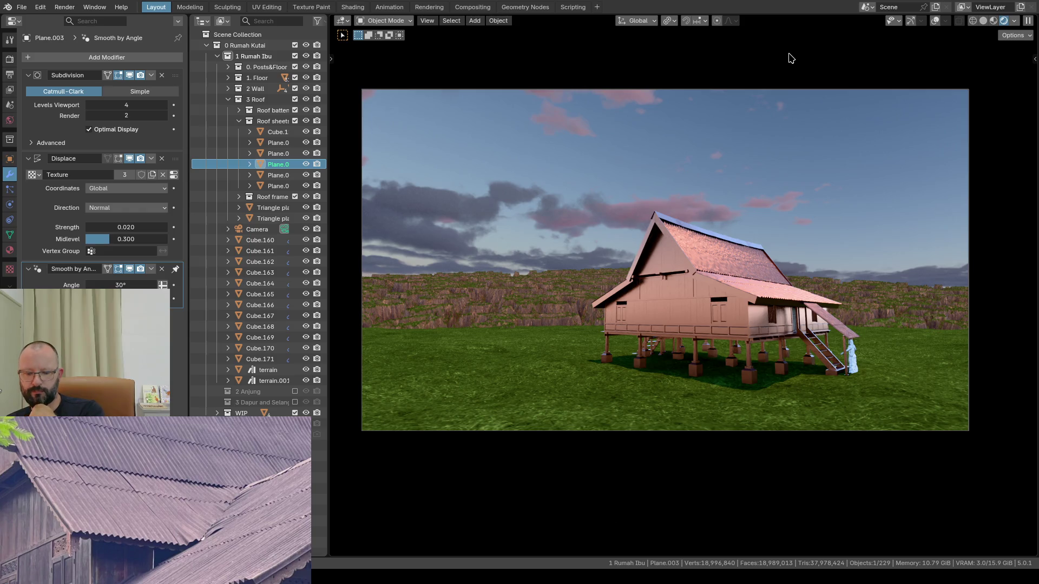
pyautogui.hotkey('ctrl', 'space')
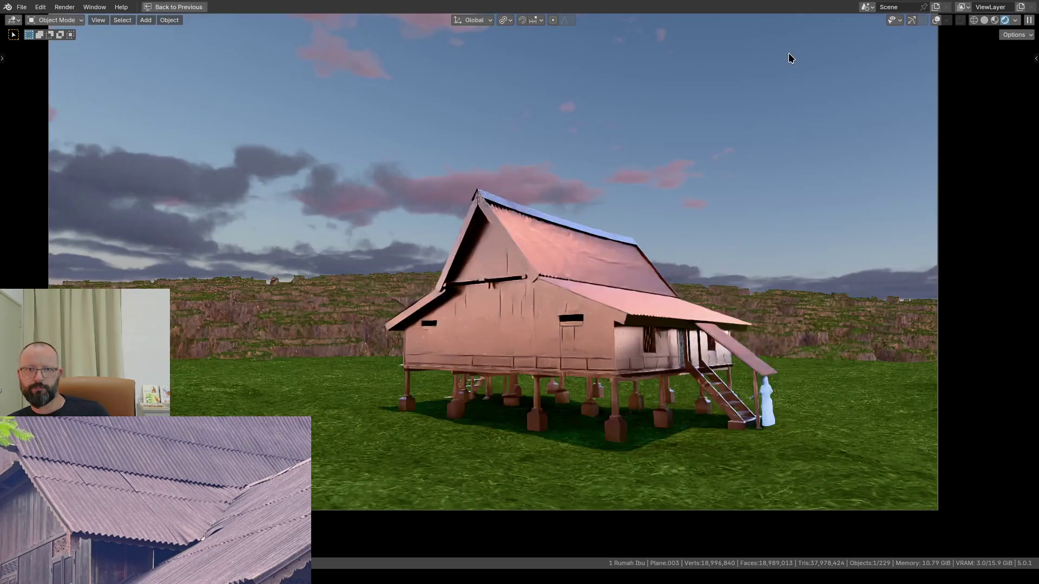
# Step: Maximize the viewport, enter Walk navigation and walk forward up to and through the house's side wall
pyautogui.keyDown('shift'); pyautogui.moveTo(467, 132); pyautogui.dragTo(493, 158, button='middle'); pyautogui.keyUp('shift')
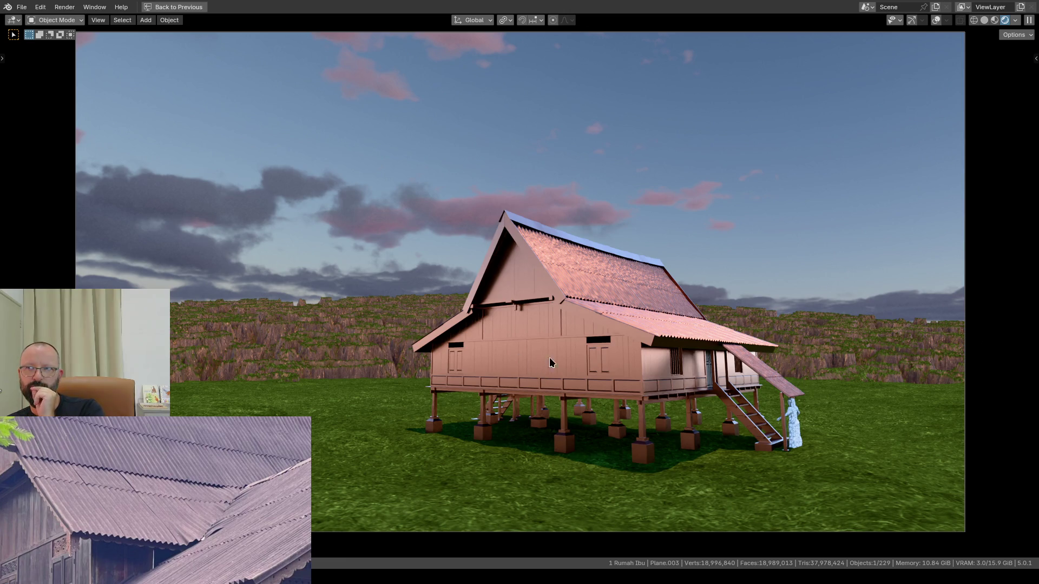
pyautogui.click(661, 354)
pyautogui.hotkey('shift', '`')
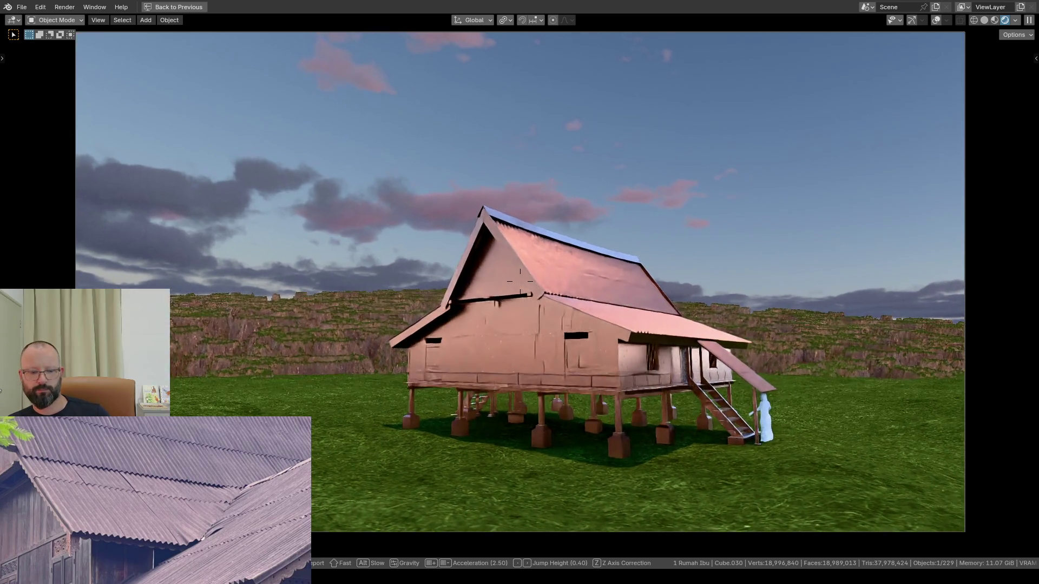
pyautogui.press('w')
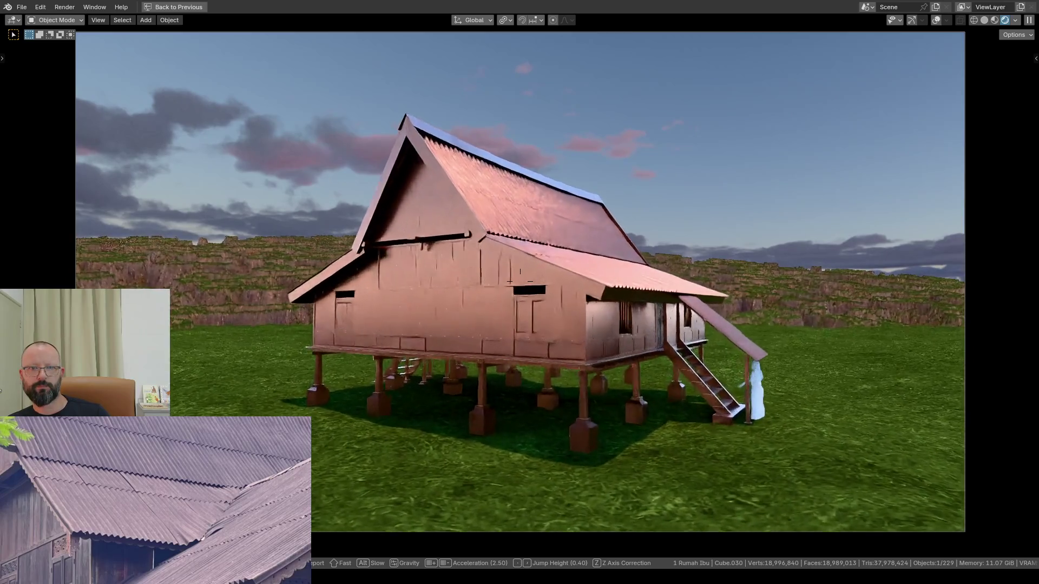
pyautogui.press('w')
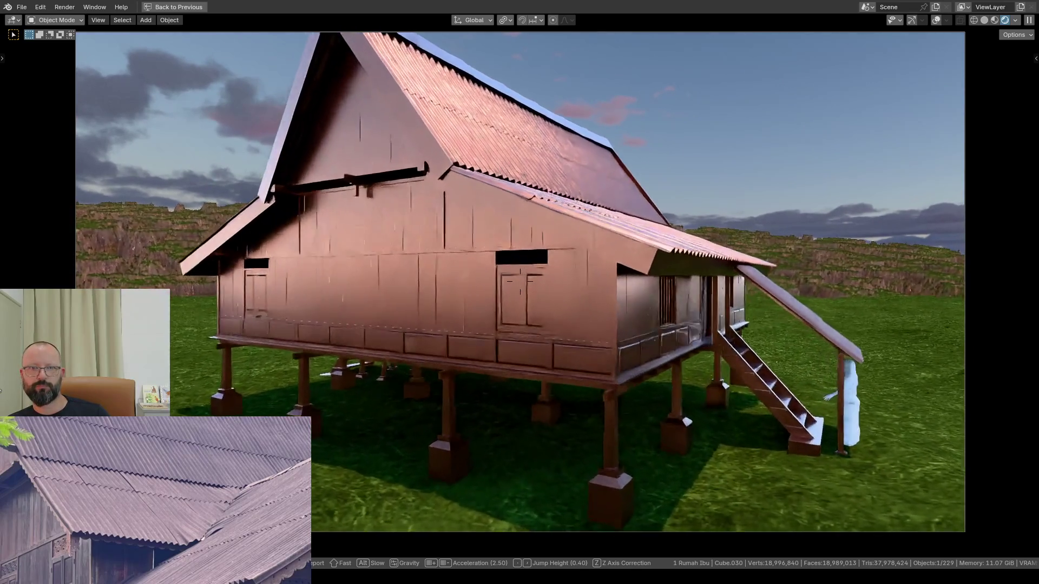
pyautogui.press('w')
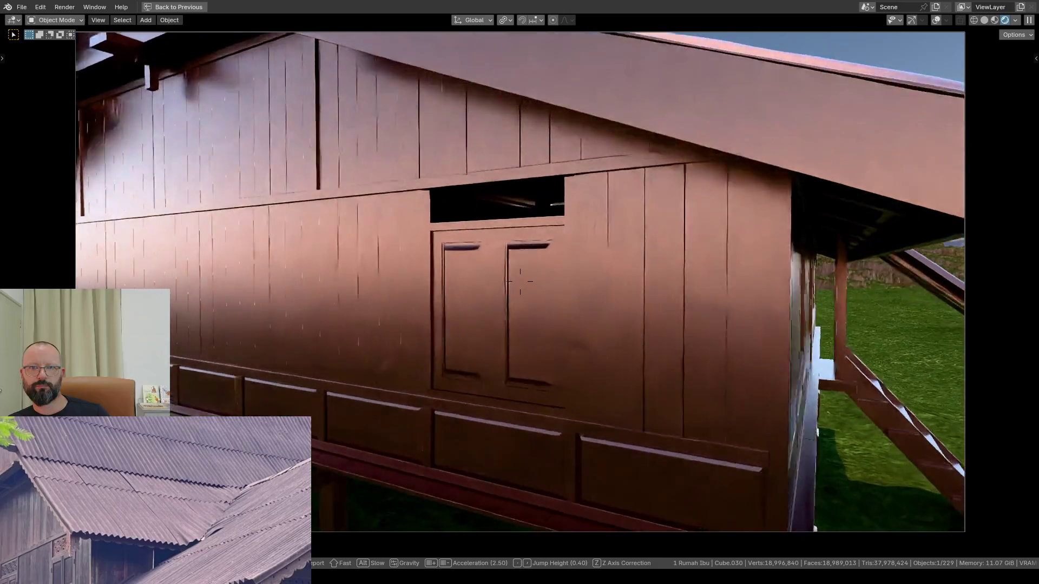
pyautogui.press('w')
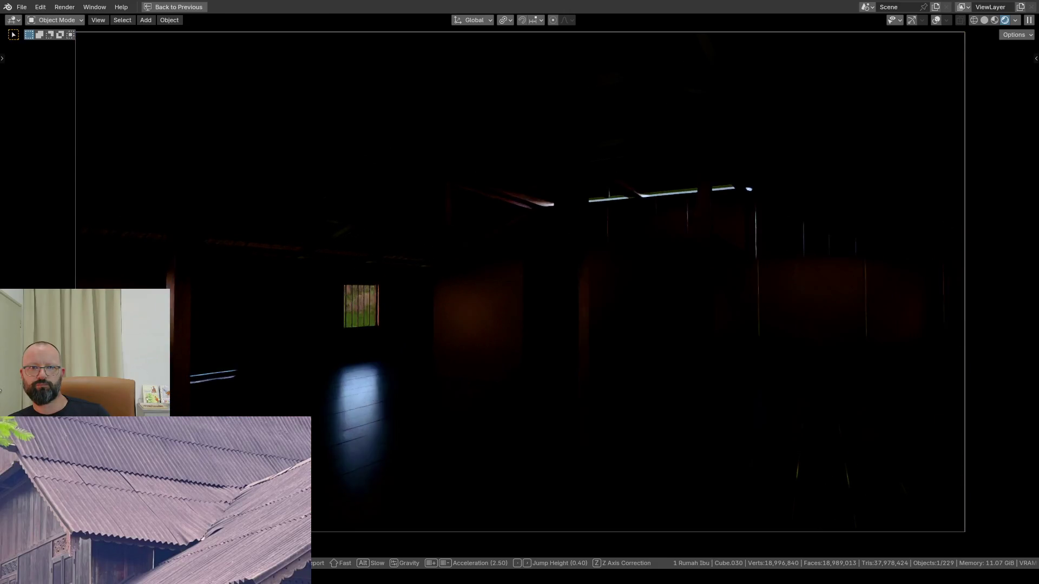
# Step: Walk and lower the view up to the barred window, confirm that framing and restore the workspace layout
pyautogui.press('w')
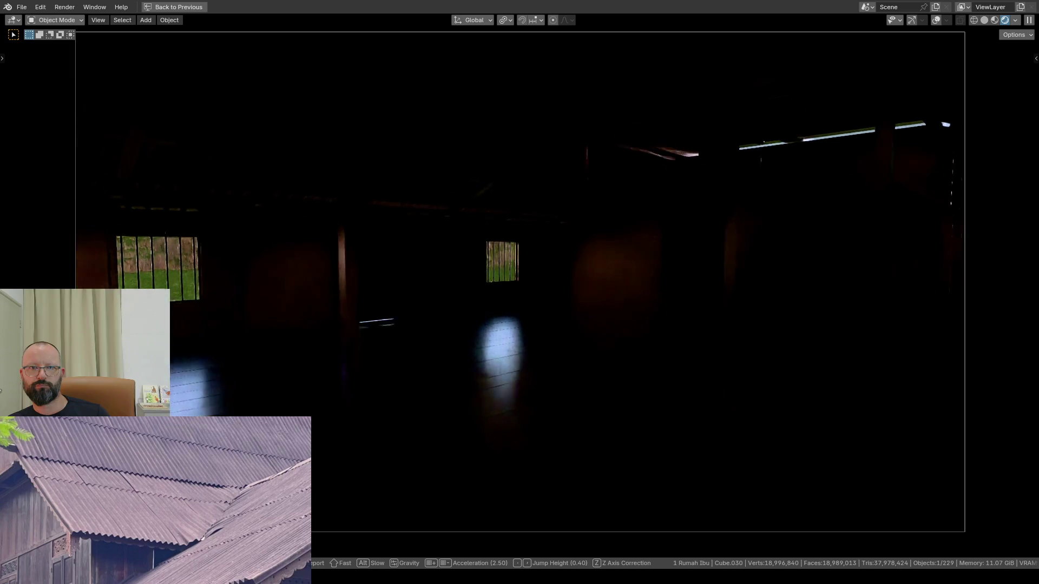
pyautogui.press('w')
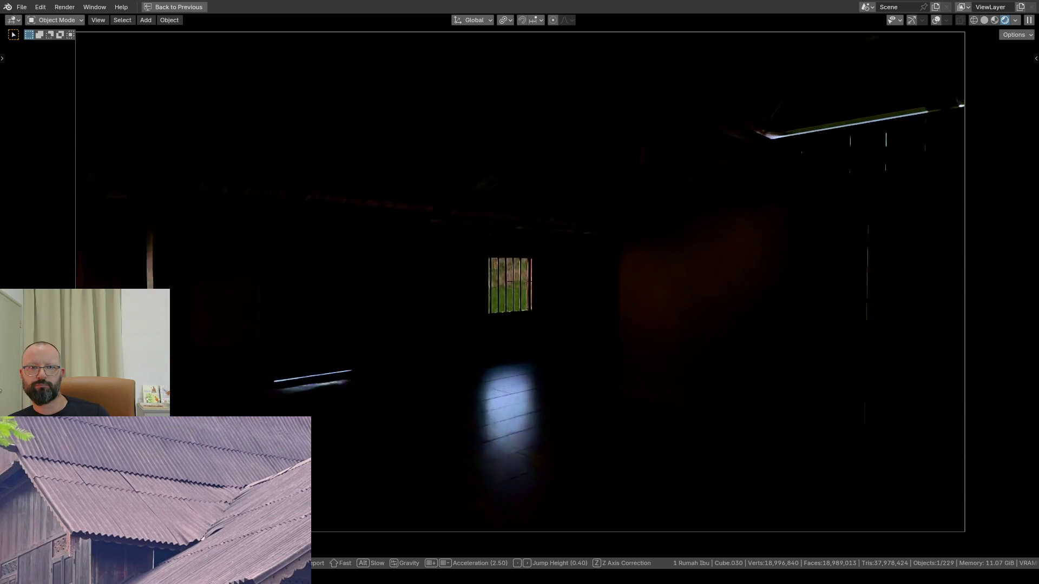
pyautogui.press('w')
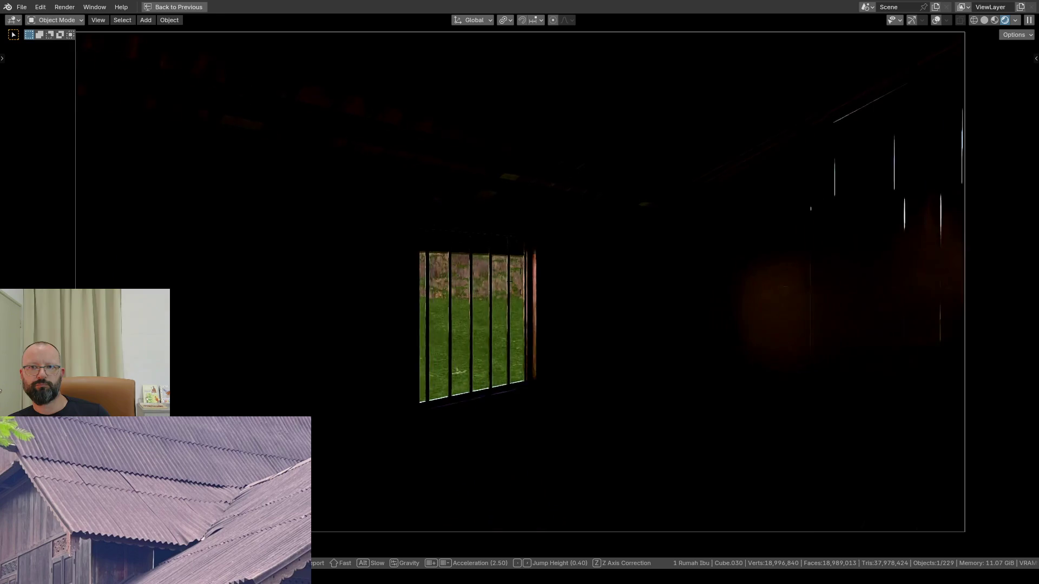
pyautogui.press('w')
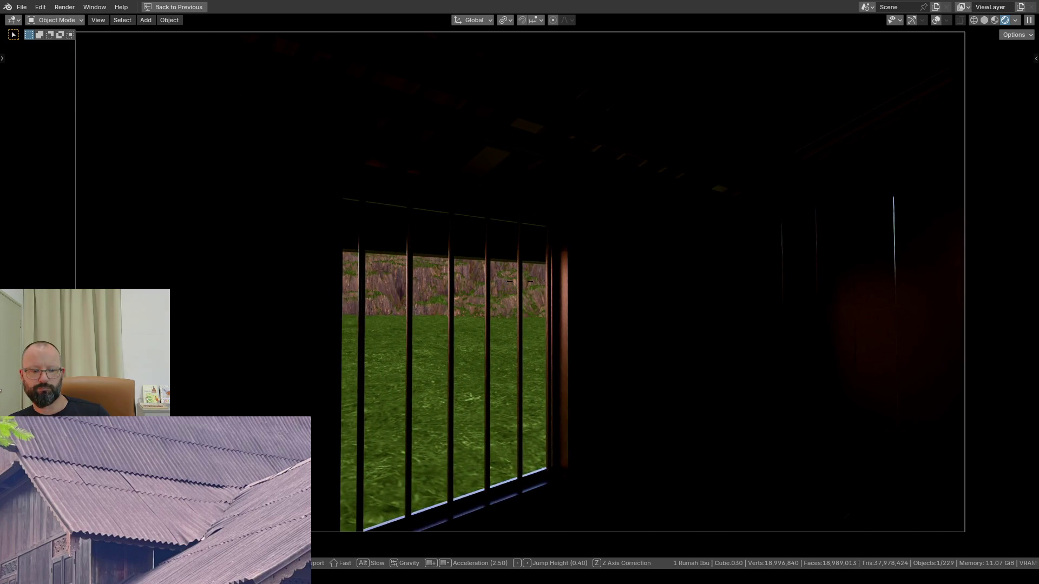
pyautogui.press('q')
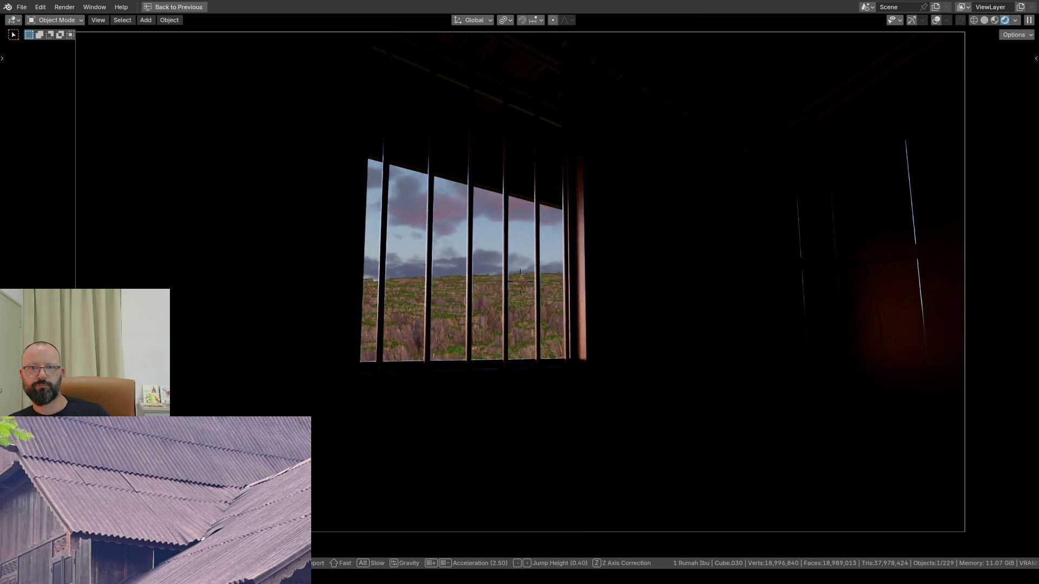
pyautogui.press('w')
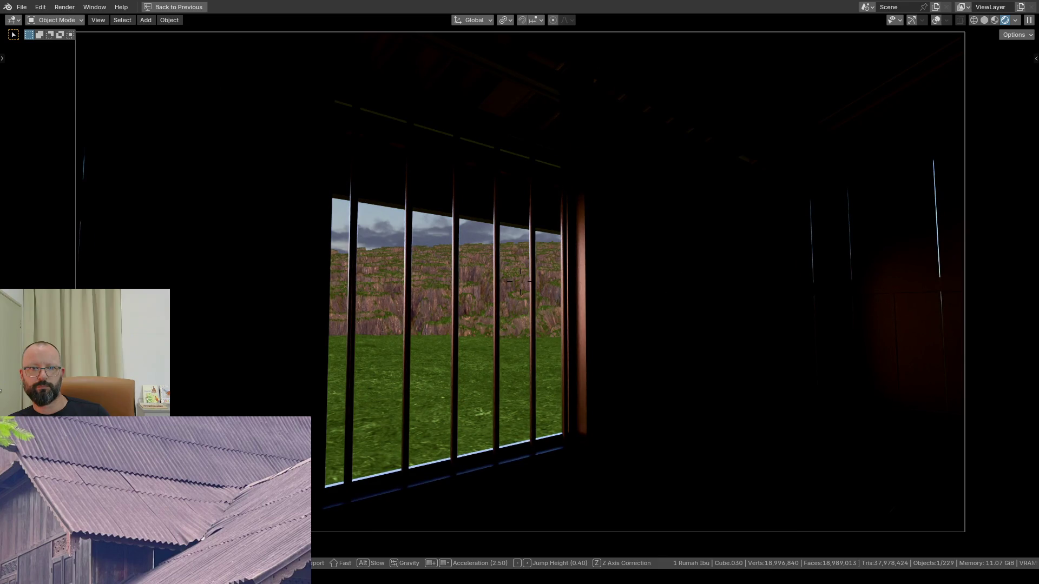
pyautogui.click(519, 282)
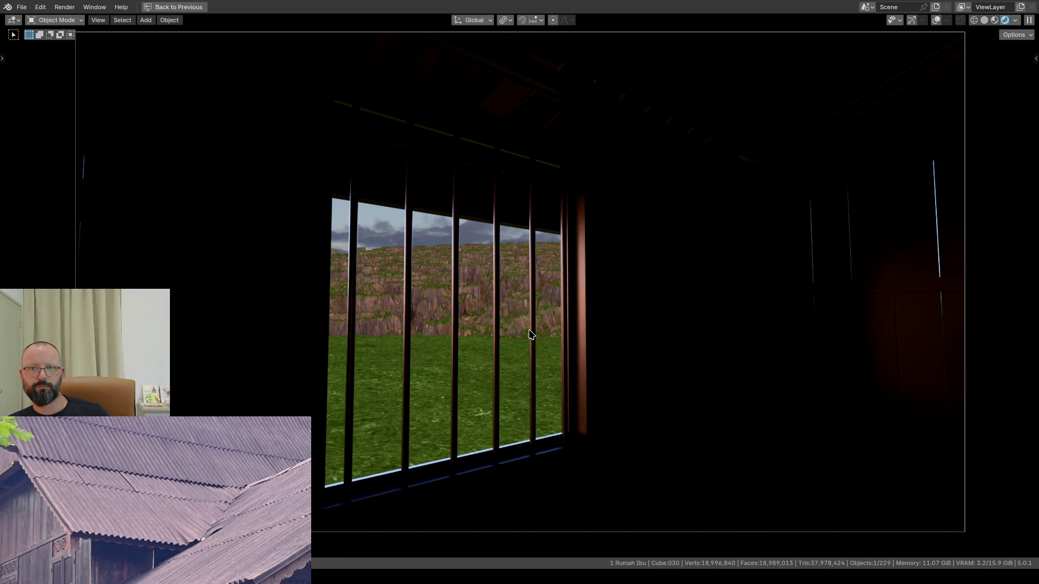
pyautogui.hotkey('ctrl', 'space')
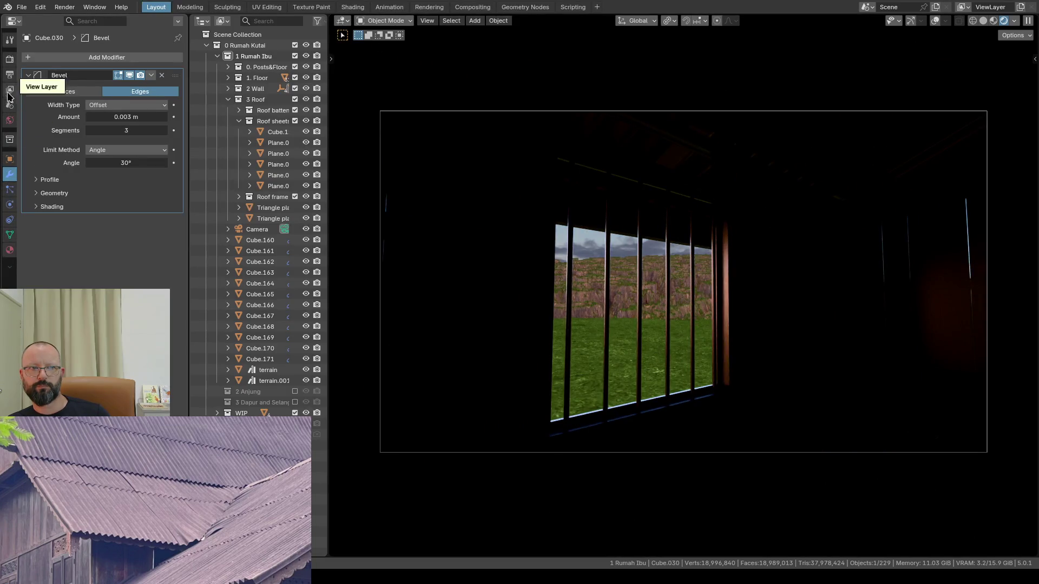
# Step: In Render Properties raise Film Exposure to about 14.02, then split the viewport area in two
pyautogui.click(9, 64)
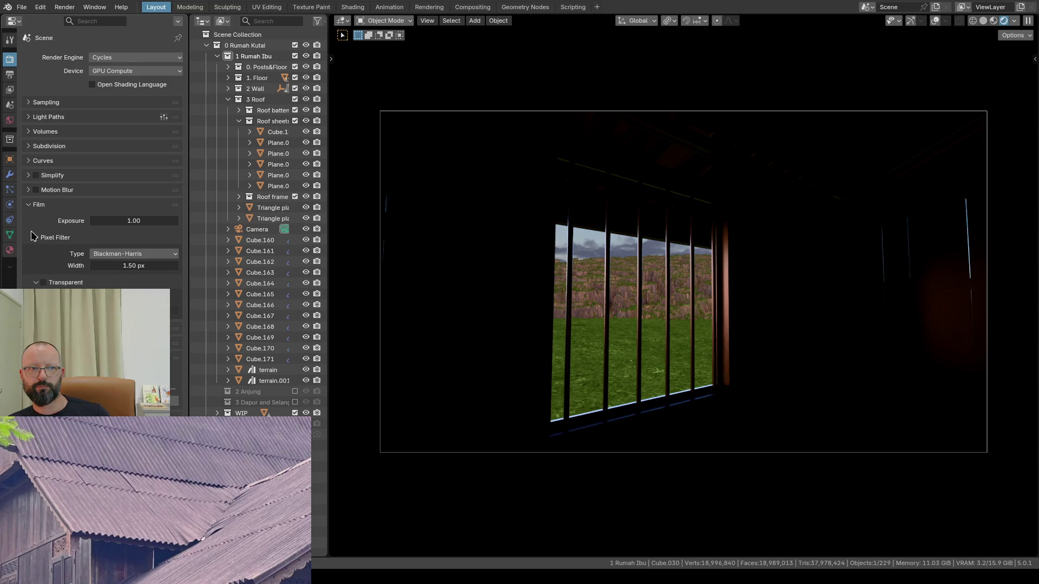
pyautogui.click(175, 220)
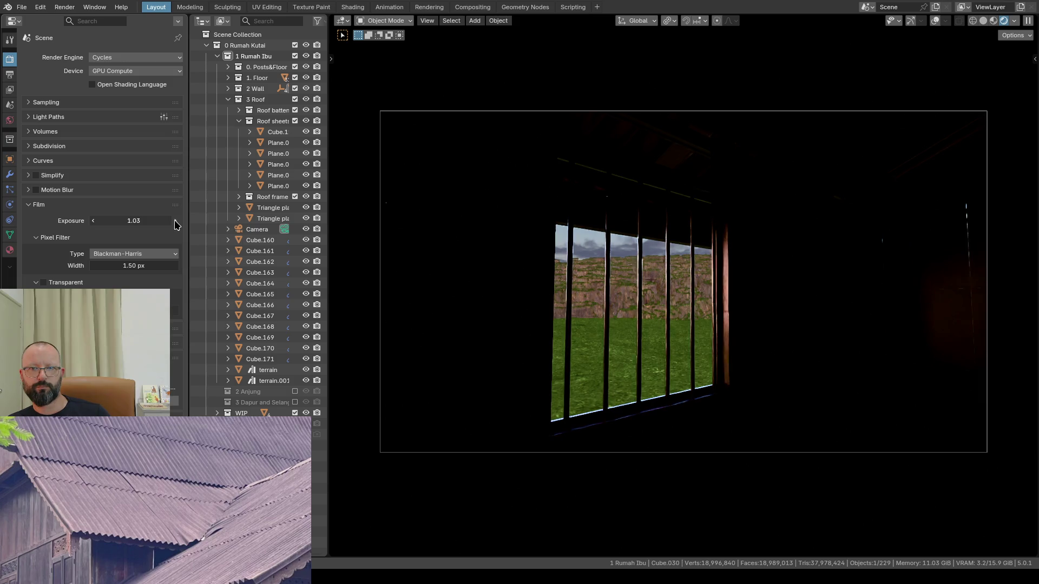
pyautogui.click(175, 220)
pyautogui.moveTo(175, 224); pyautogui.dragTo(228, 225)
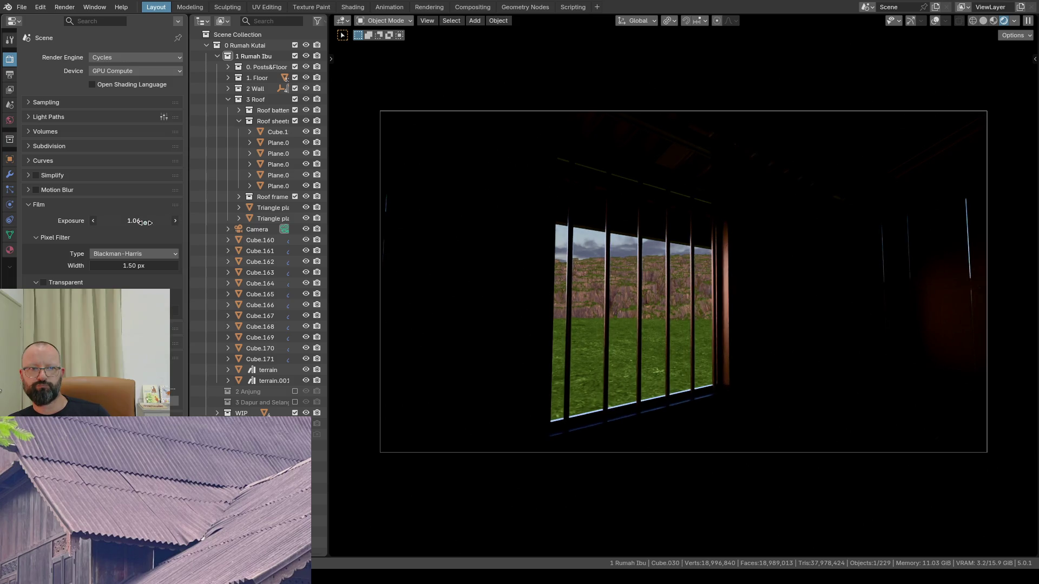
pyautogui.moveTo(135, 220)
pyautogui.mouseDown()
pyautogui.moveTo(175, 220)
pyautogui.moveTo(105, 220)
pyautogui.moveTo(162, 220)
pyautogui.moveTo(122, 221)
pyautogui.mouseUp()
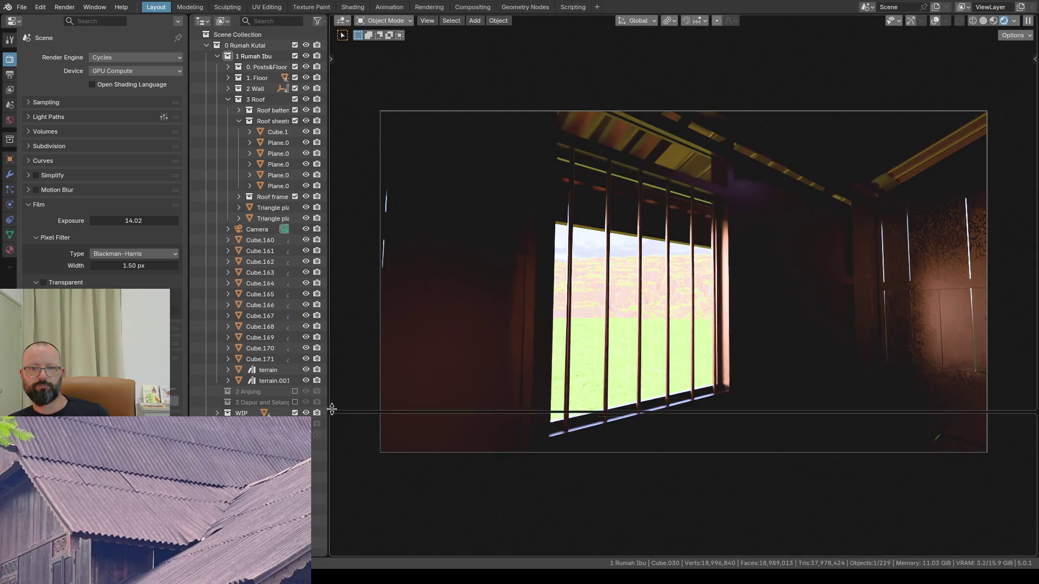
pyautogui.moveTo(332, 554); pyautogui.dragTo(332, 354)
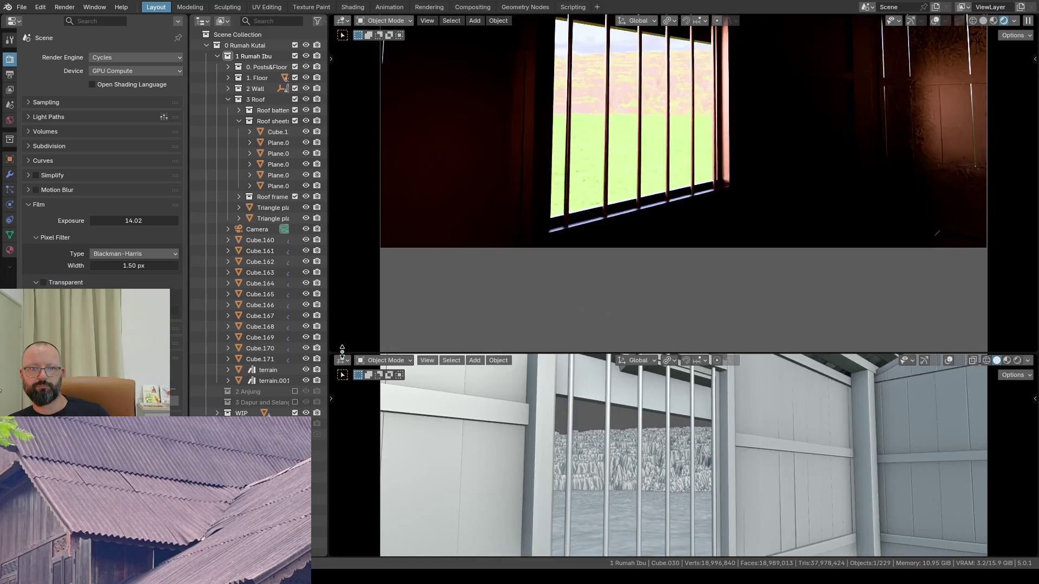
# Step: Turn the lower area into a Shader Editor showing the World node tree
pyautogui.click(341, 361)
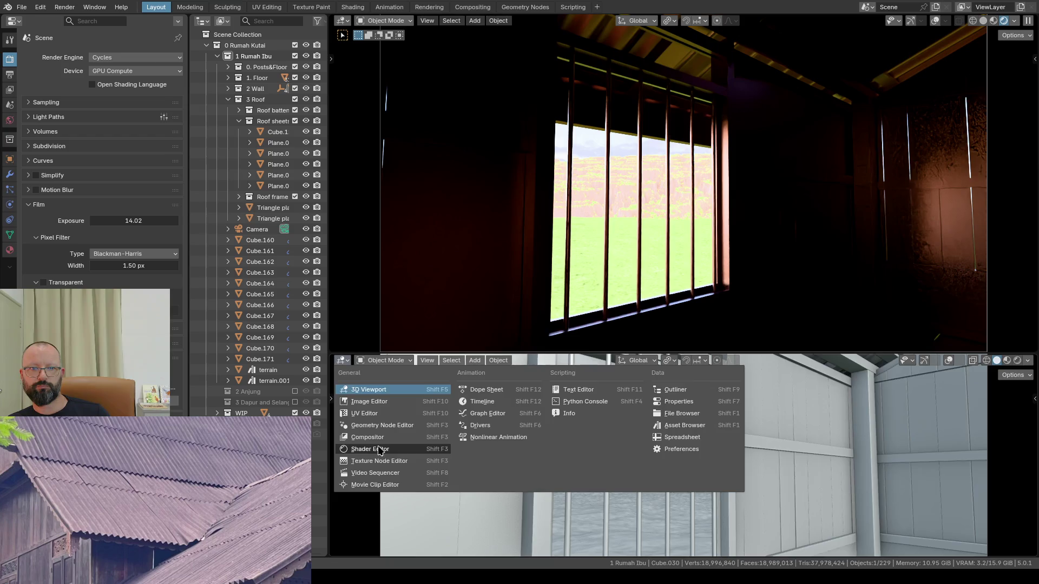
pyautogui.click(382, 448)
pyautogui.click(377, 361)
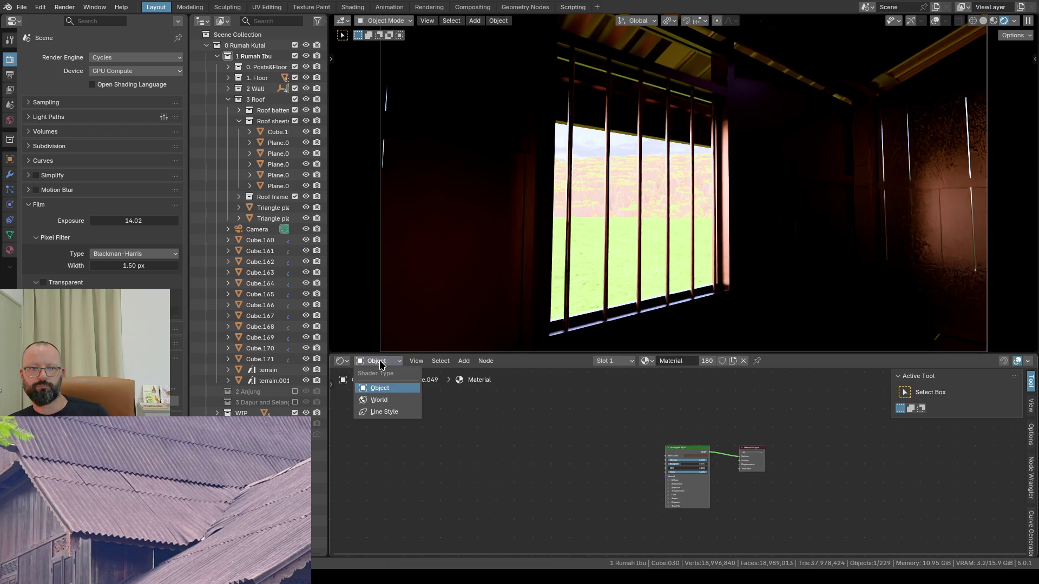
pyautogui.click(384, 399)
pyautogui.scroll(2, 618, 528)
pyautogui.scroll(1, 730, 528)
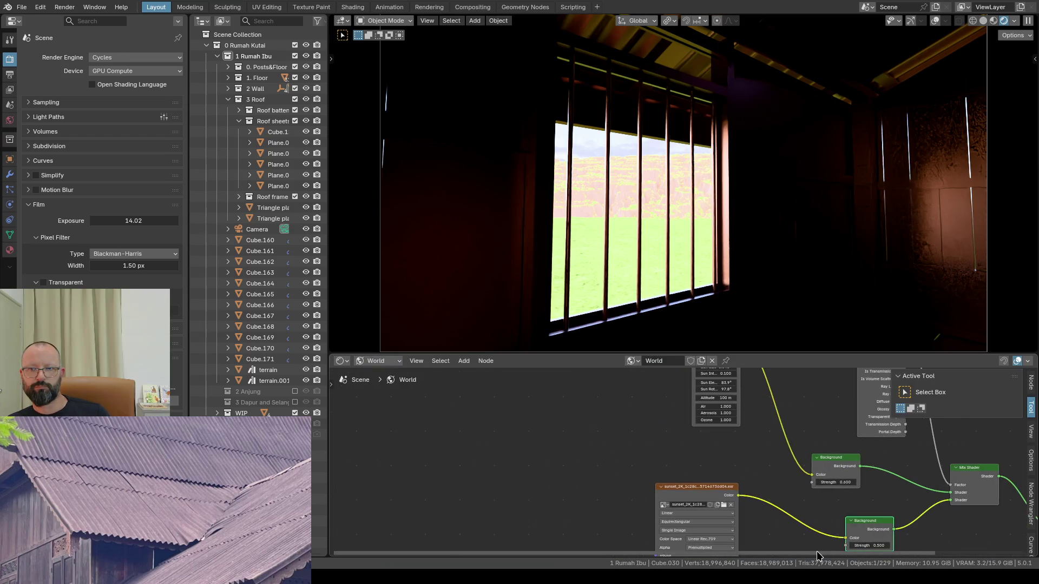
pyautogui.scroll(2, 819, 525)
pyautogui.scroll(1, 836, 527)
# Step: Set the upper Background strength to 0.1 and the lower one to 0.2, then maximize the viewport
pyautogui.doubleClick(850, 447)
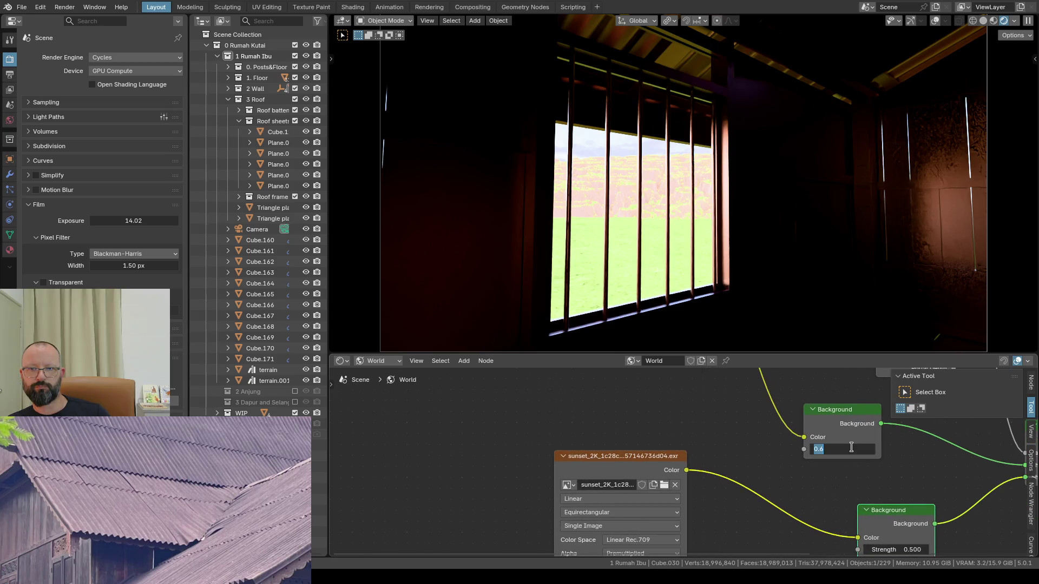
pyautogui.press('BackSpace')
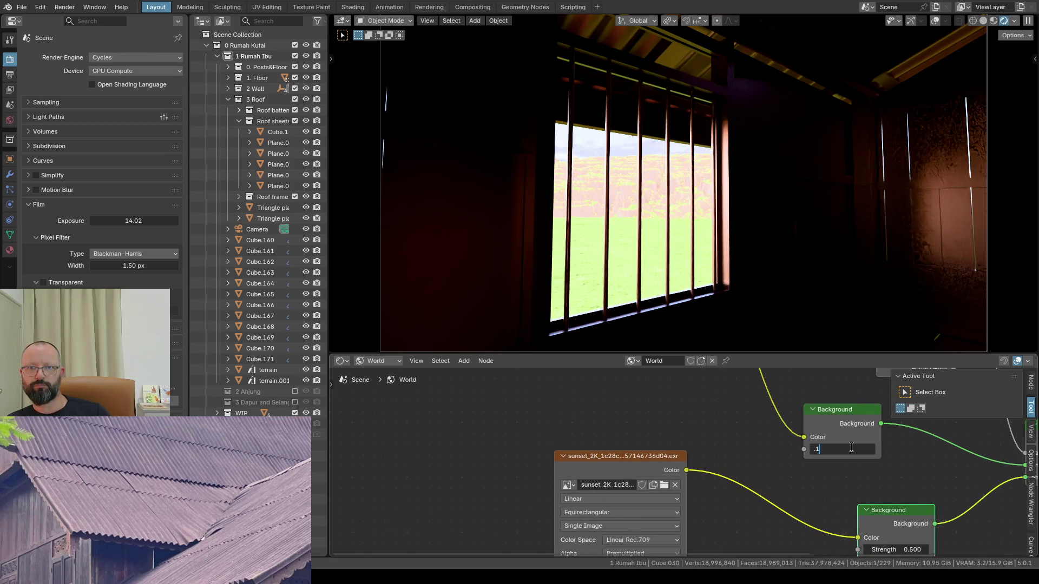
pyautogui.write('0.1')
pyautogui.press('Return')
pyautogui.click(850, 448)
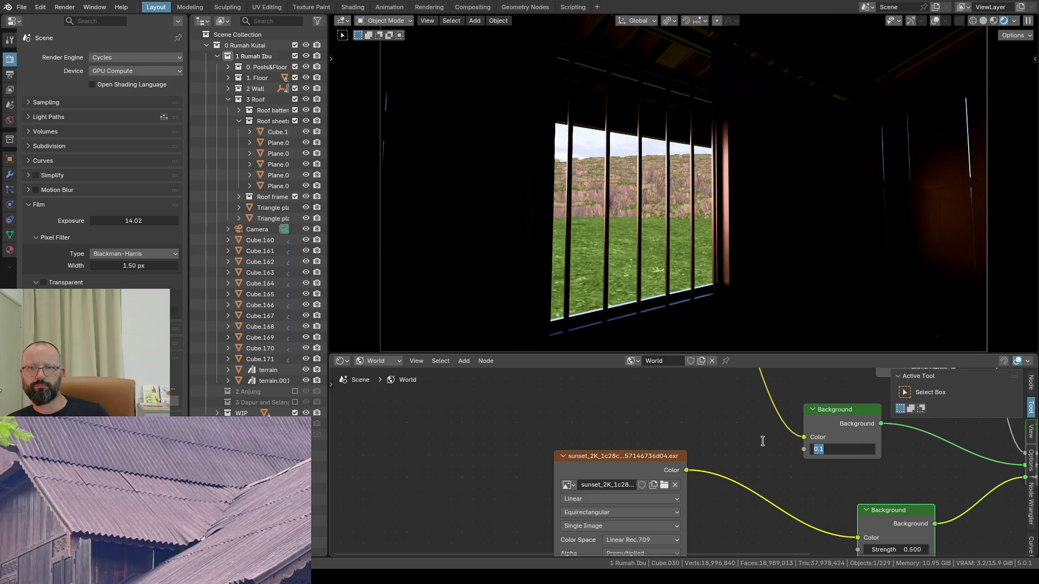
pyautogui.write('0.2')
pyautogui.press('Return')
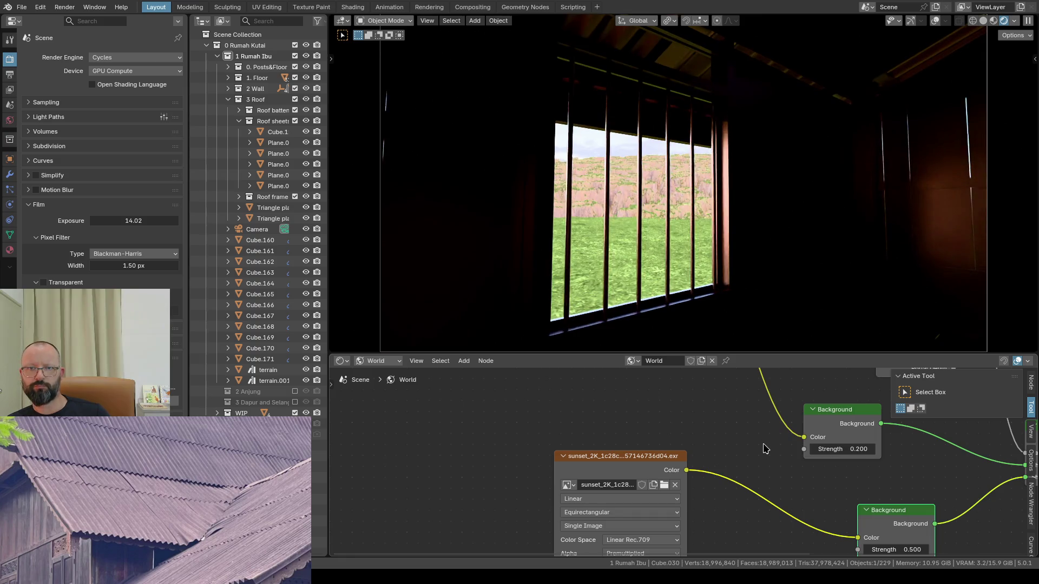
pyautogui.moveTo(910, 523); pyautogui.dragTo(876, 474, button='middle')
pyautogui.click(873, 500)
pyautogui.write('0.2')
pyautogui.press('Return')
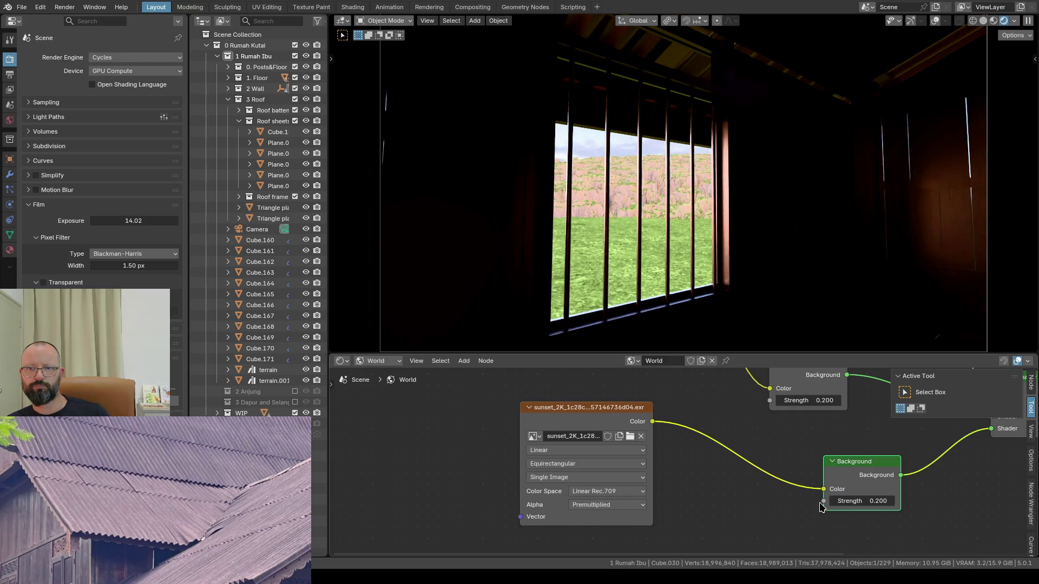
pyautogui.click(789, 400)
pyautogui.write('0.1')
pyautogui.press('Return')
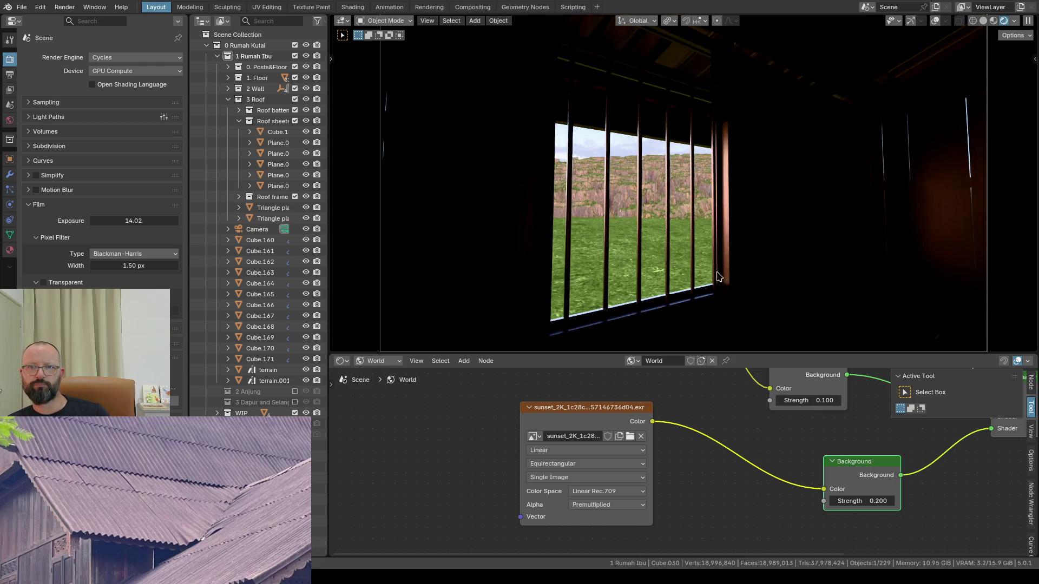
pyautogui.scroll(-1, 716, 268)
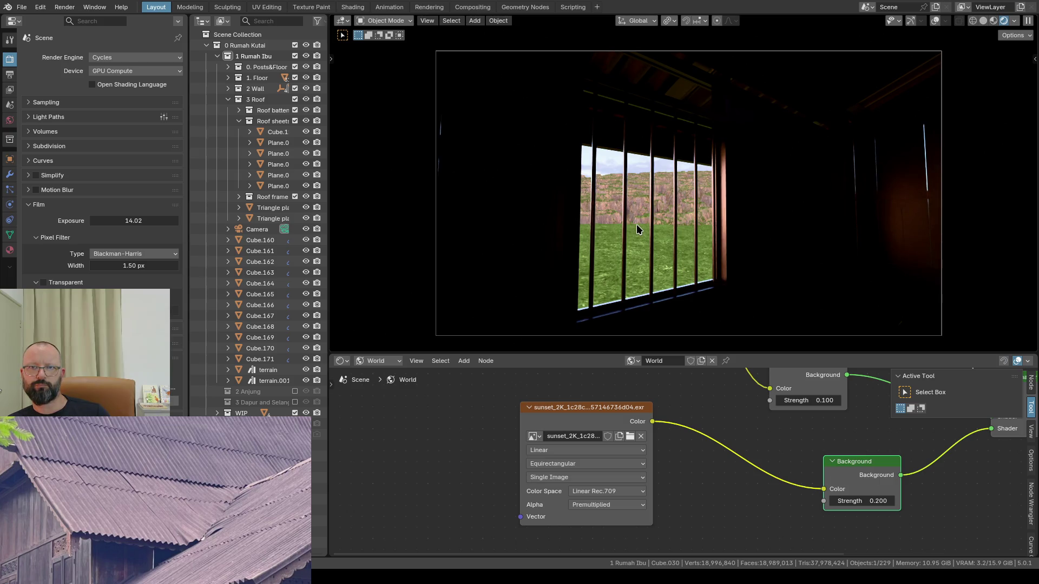
pyautogui.hotkey('ctrl', 'space')
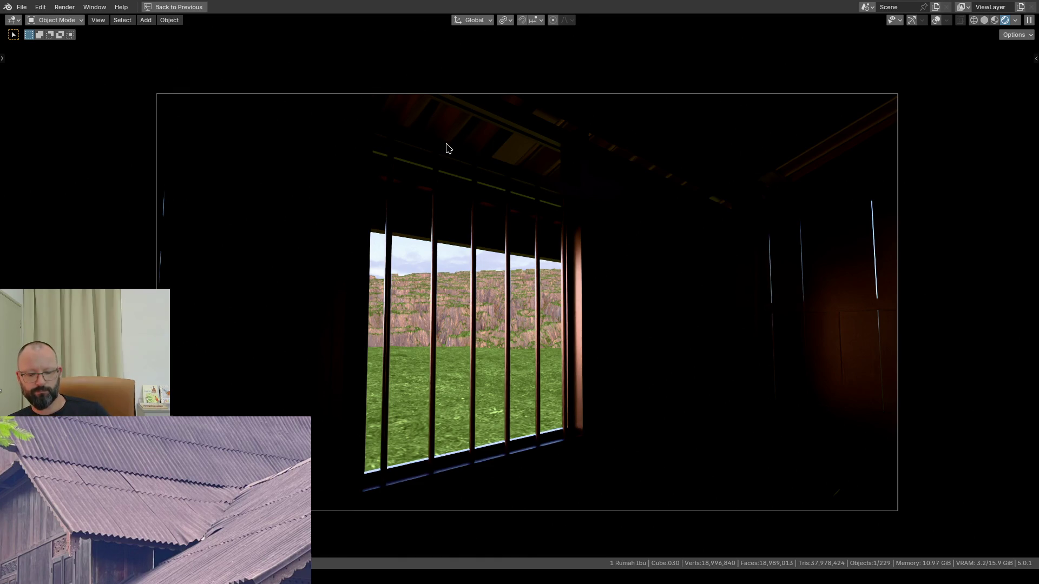
# Step: Restore the layout with the World node editor below the viewport
pyautogui.hotkey('ctrl', 'space')
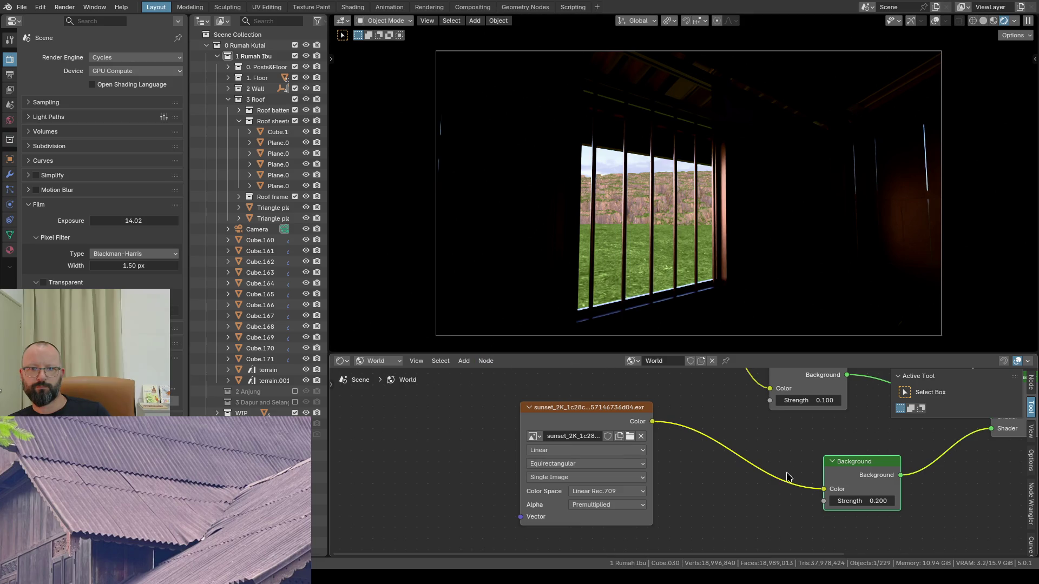
pyautogui.scroll(2, 785, 451)
pyautogui.scroll(-2, 784, 451)
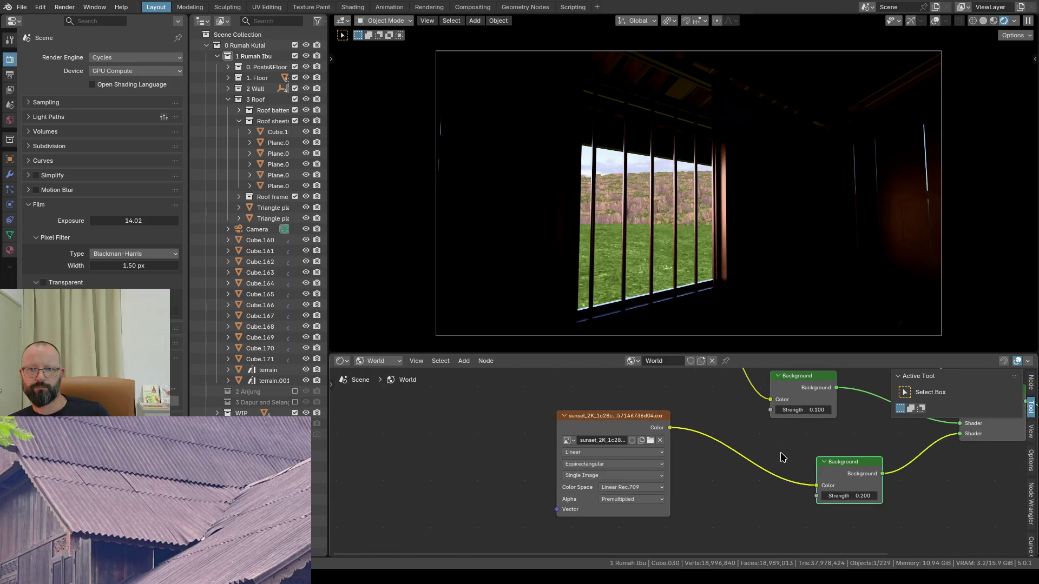
# Step: Set the Sky Texture's Sun Intensity to 0.3, then settle on 0.2
pyautogui.moveTo(781, 454); pyautogui.dragTo(792, 427, button='middle')
pyautogui.scroll(1, 715, 463)
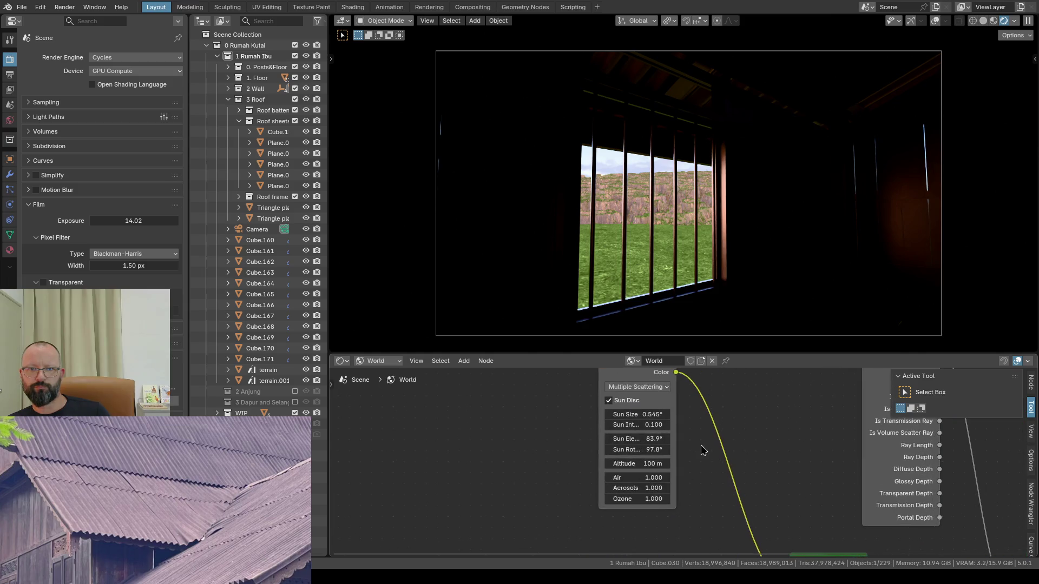
pyautogui.scroll(1, 700, 447)
pyautogui.click(630, 421)
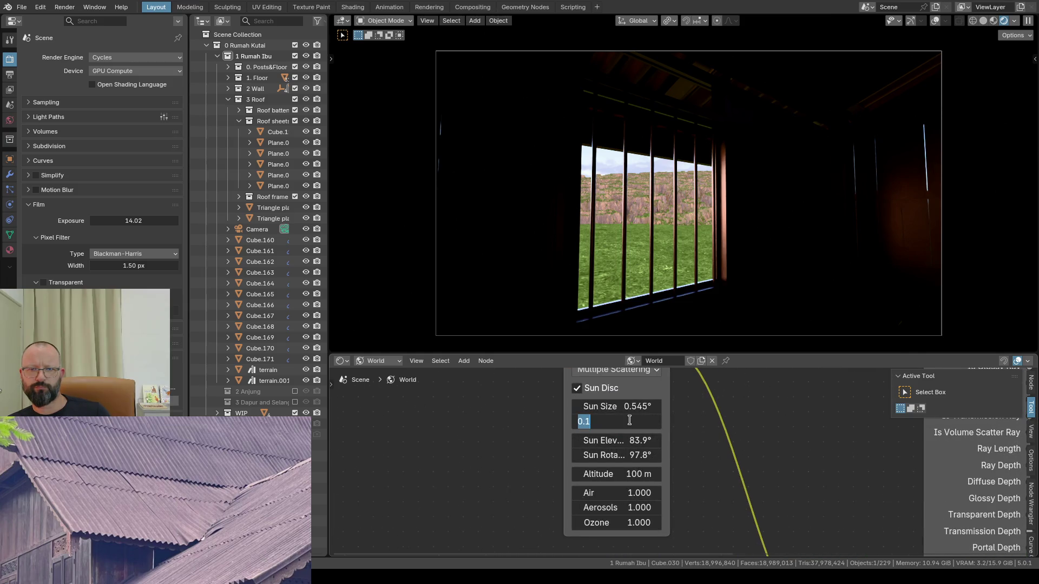
pyautogui.write('0.3')
pyautogui.press('Return')
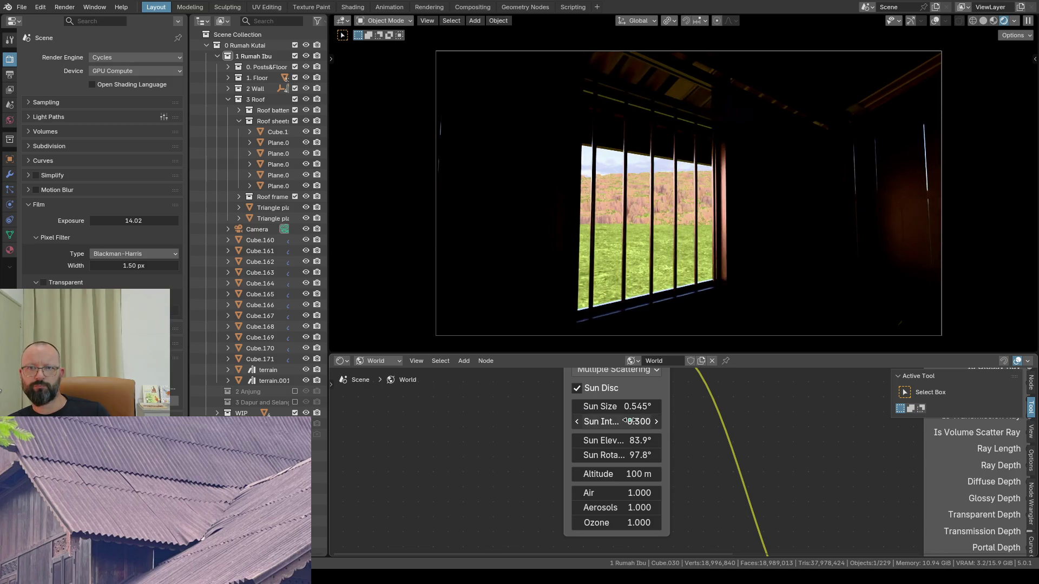
pyautogui.click(621, 422)
pyautogui.write('0.2')
pyautogui.press('Return')
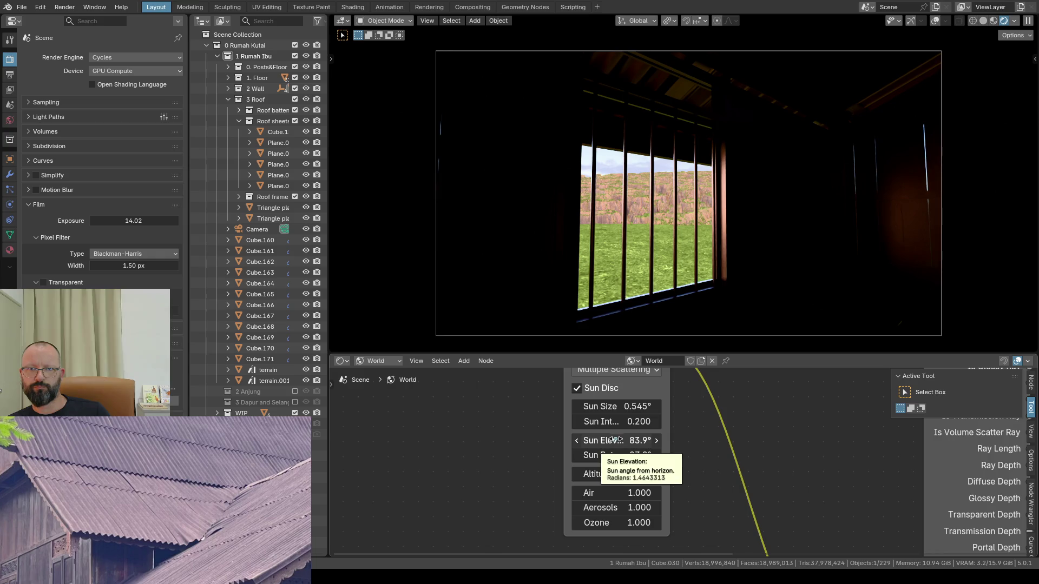
# Step: Drag Sun Rotation and Sun Elevation toward about 263° and 11.8° so light falls on the beams and sill
pyautogui.moveTo(616, 455); pyautogui.dragTo(568, 455)
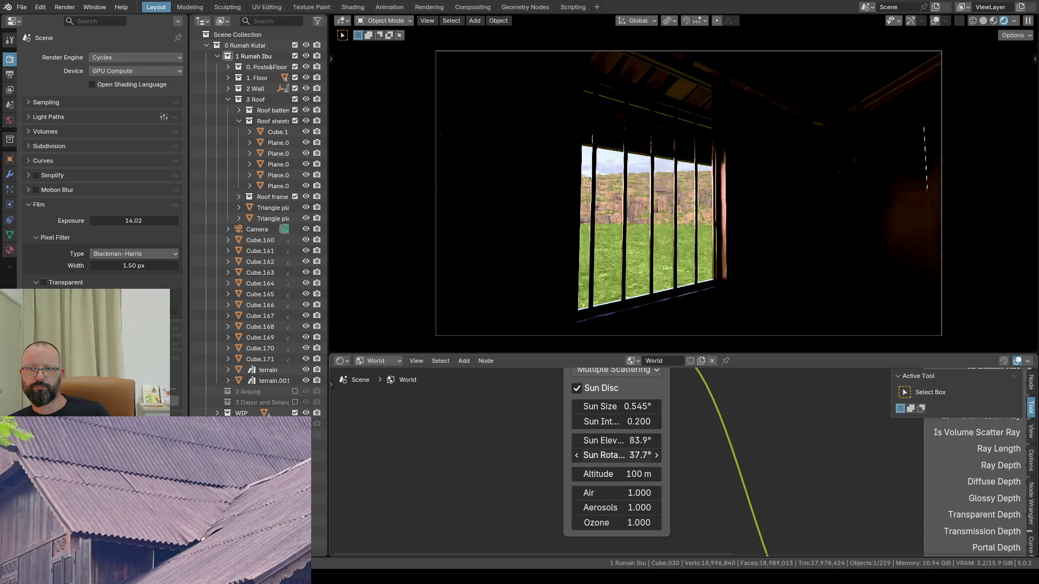
pyautogui.moveTo(617, 456)
pyautogui.mouseDown()
pyautogui.moveTo(623, 442)
pyautogui.moveTo(673, 442)
pyautogui.moveTo(625, 441)
pyautogui.moveTo(700, 440)
pyautogui.mouseUp()
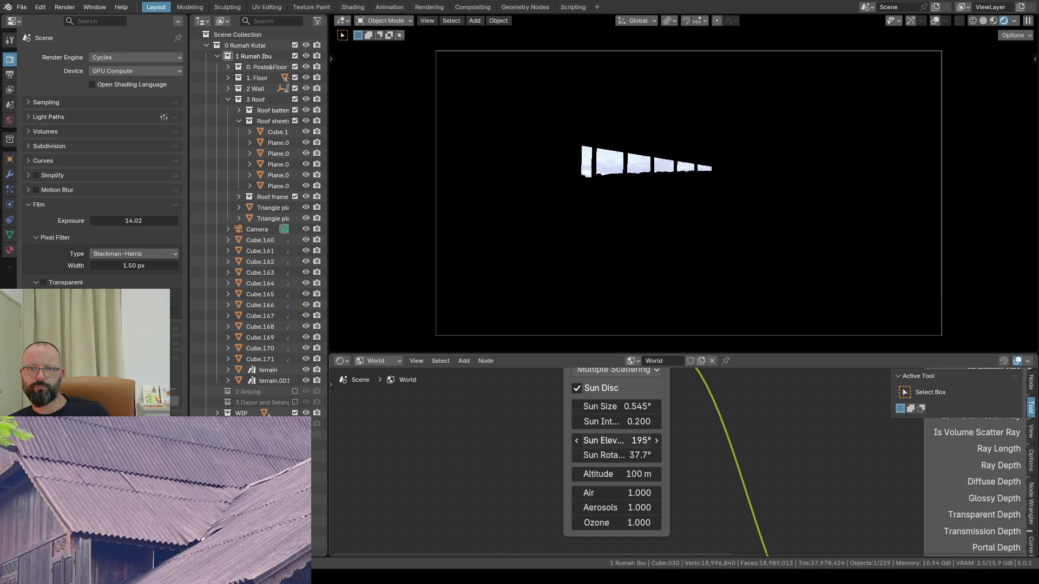
pyautogui.moveTo(641, 440); pyautogui.dragTo(552, 440)
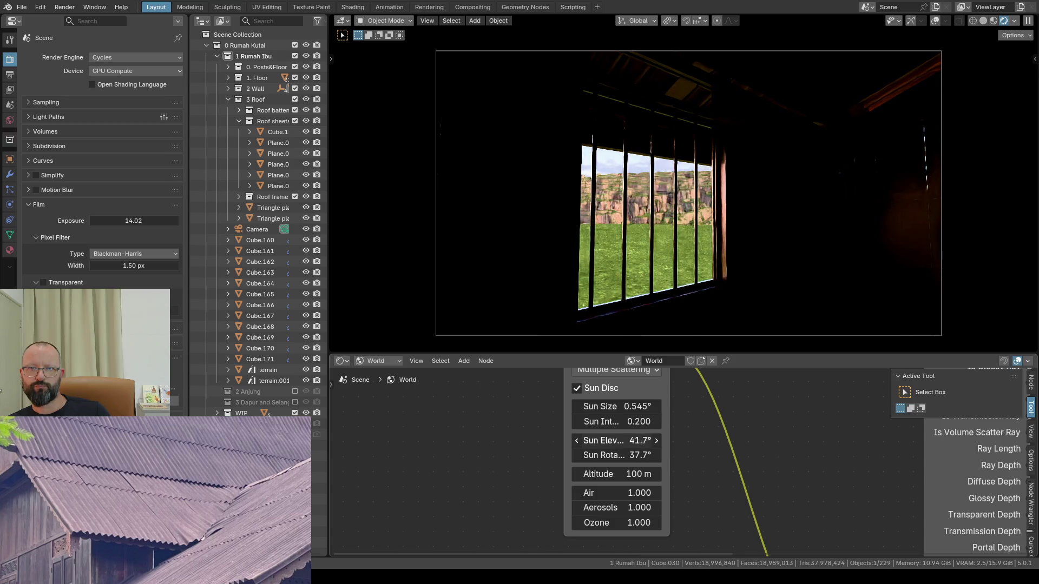
pyautogui.moveTo(617, 440)
pyautogui.mouseDown()
pyautogui.moveTo(682, 440)
pyautogui.moveTo(606, 440)
pyautogui.moveTo(618, 454)
pyautogui.moveTo(673, 455)
pyautogui.mouseUp()
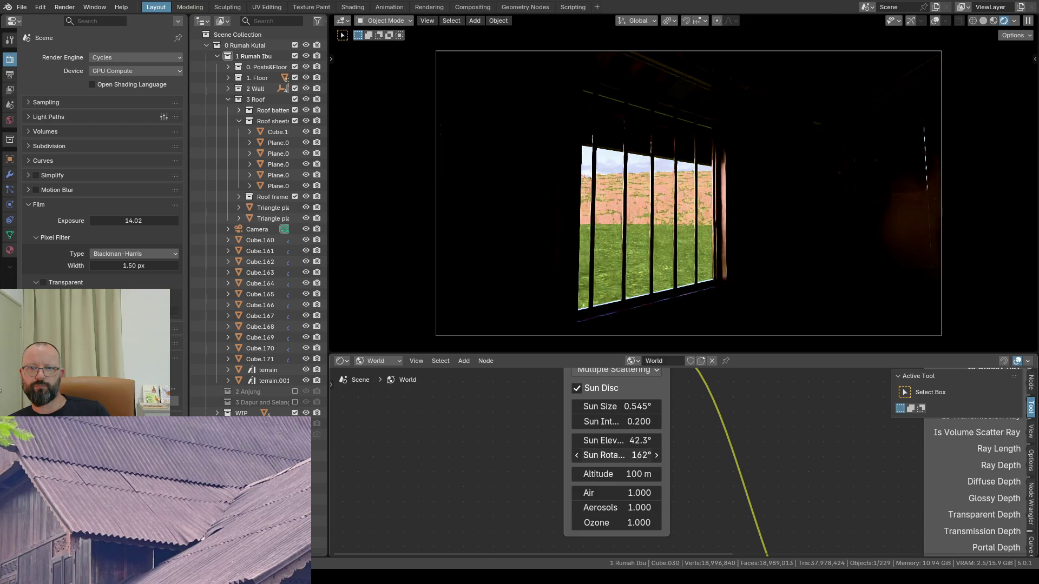
pyautogui.moveTo(616, 454)
pyautogui.mouseDown()
pyautogui.moveTo(649, 455)
pyautogui.moveTo(639, 455)
pyautogui.mouseUp()
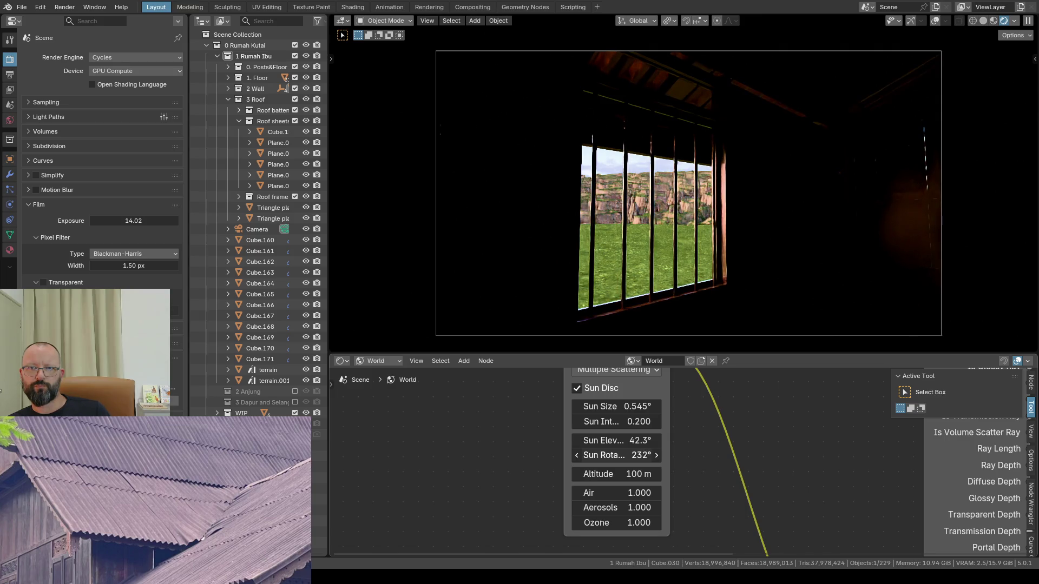
pyautogui.moveTo(617, 454)
pyautogui.mouseDown()
pyautogui.moveTo(658, 454)
pyautogui.moveTo(623, 454)
pyautogui.mouseUp()
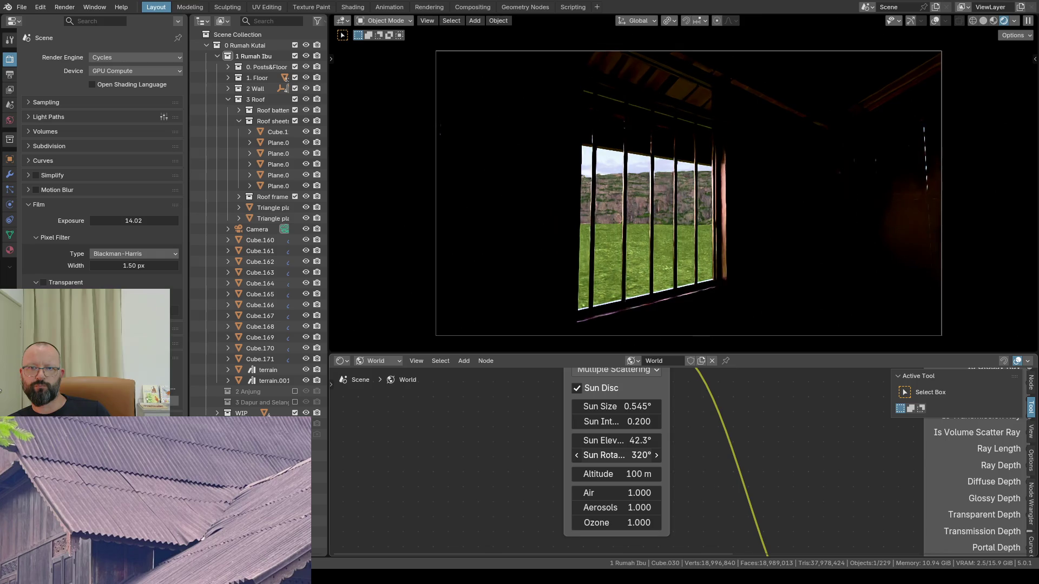
pyautogui.moveTo(617, 454)
pyautogui.mouseDown()
pyautogui.moveTo(625, 455)
pyautogui.moveTo(613, 441)
pyautogui.moveTo(568, 440)
pyautogui.moveTo(633, 440)
pyautogui.moveTo(598, 455)
pyautogui.mouseUp()
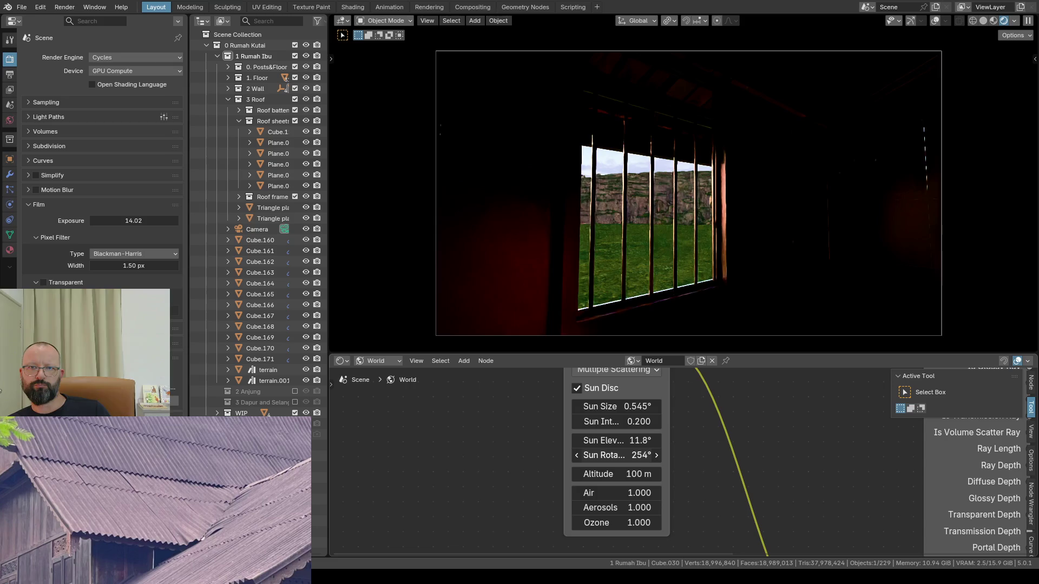
pyautogui.hotkey('ctrl', 'z')
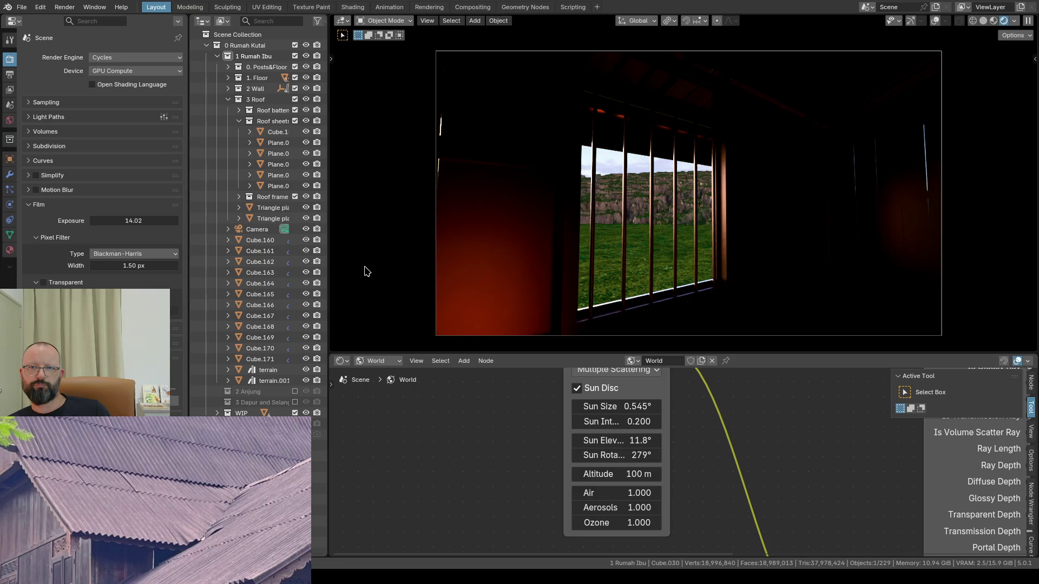
# Step: Check the sun angle in the maximized viewport, fine-tune the rotation, restore the layout and show the sidebar
pyautogui.hotkey('ctrl', 'space')
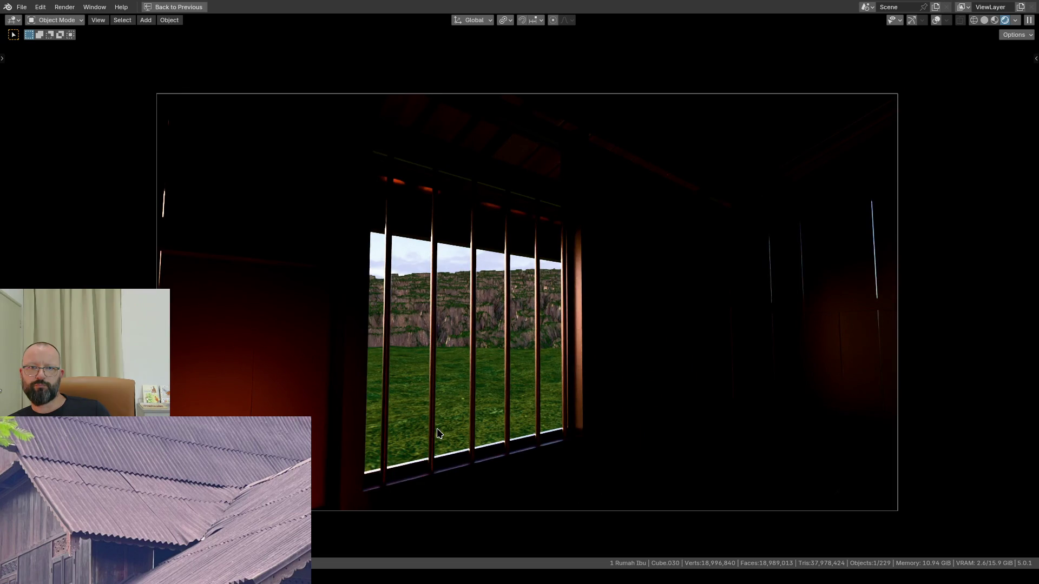
pyautogui.hotkey('ctrl', 'space')
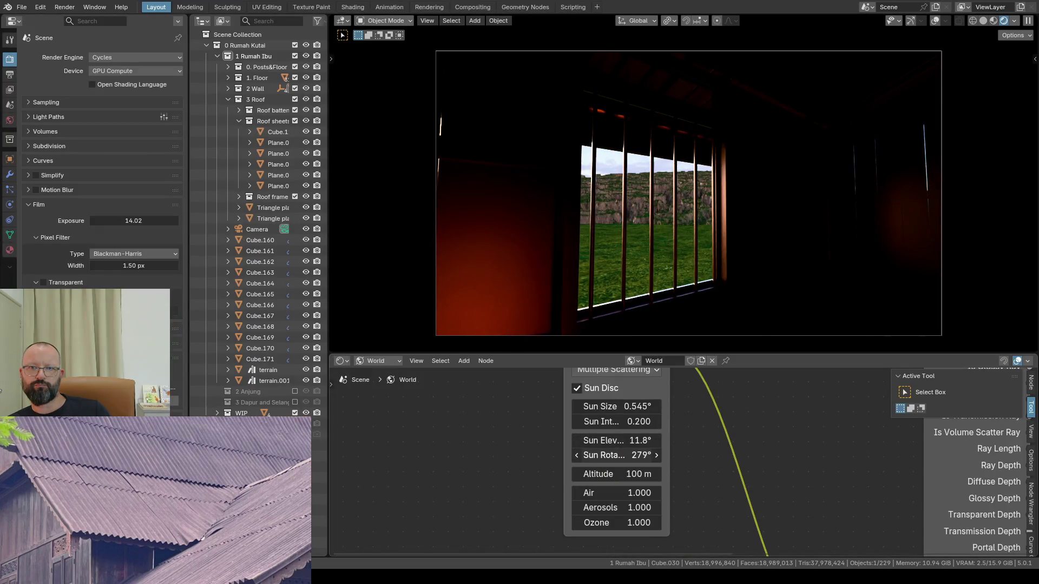
pyautogui.moveTo(617, 454); pyautogui.dragTo(597, 454)
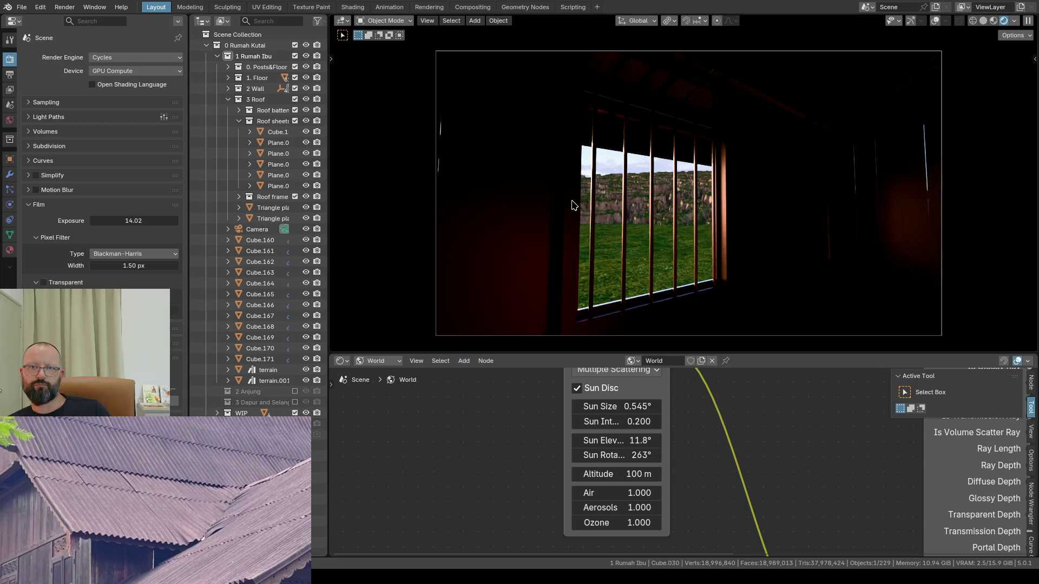
pyautogui.hotkey('ctrl', 'space')
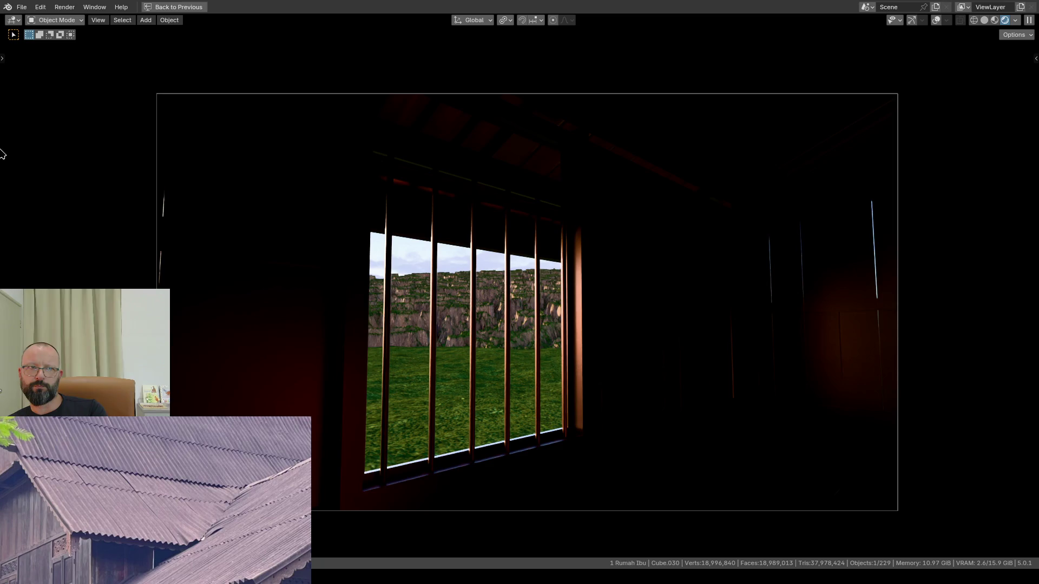
pyautogui.click(156, 10)
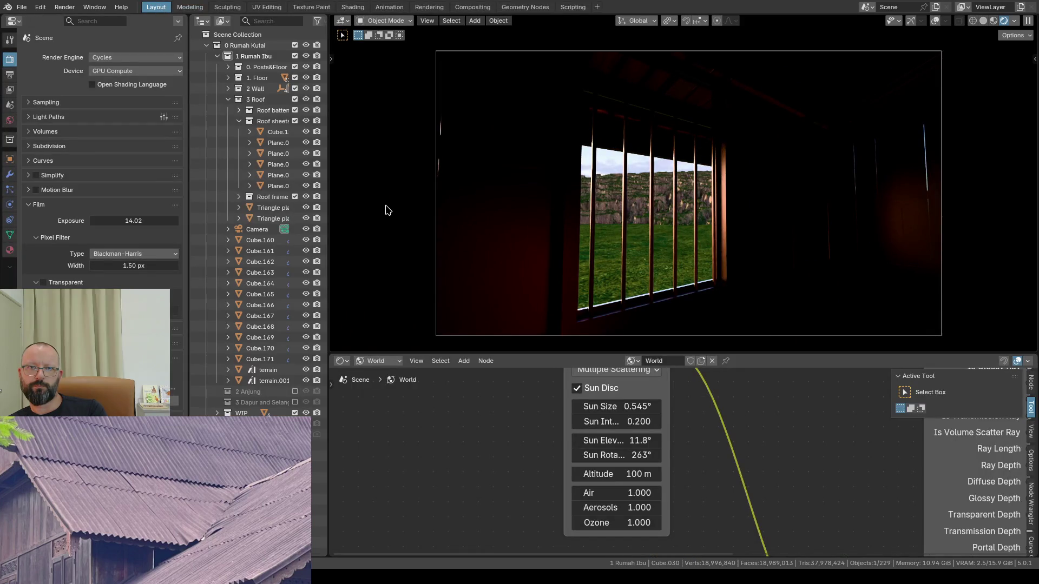
pyautogui.press('n')
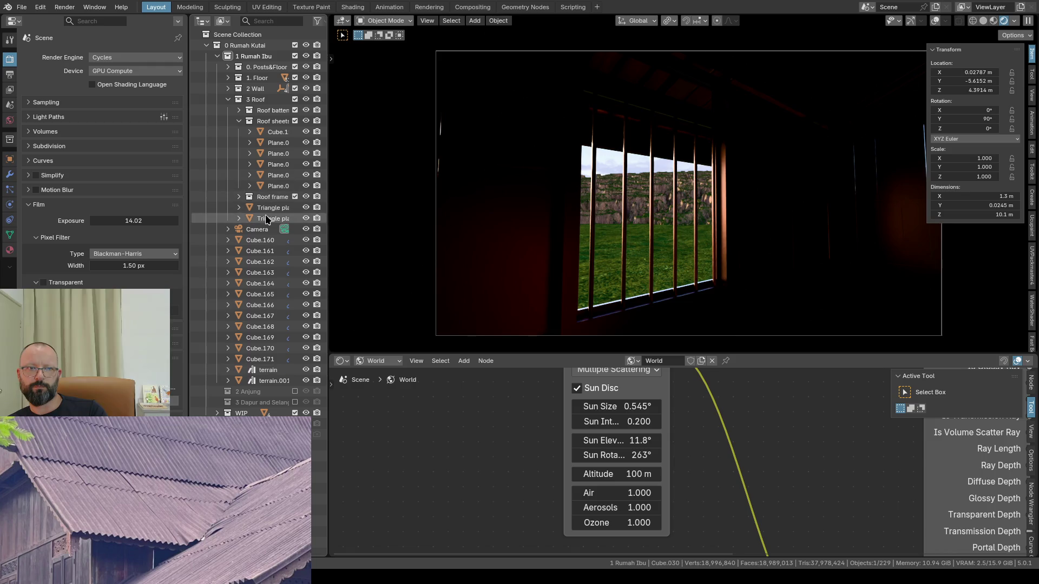
# Step: Select the Camera in the Outliner and show its 24 mm lens settings in the Object Data tab
pyautogui.click(257, 46)
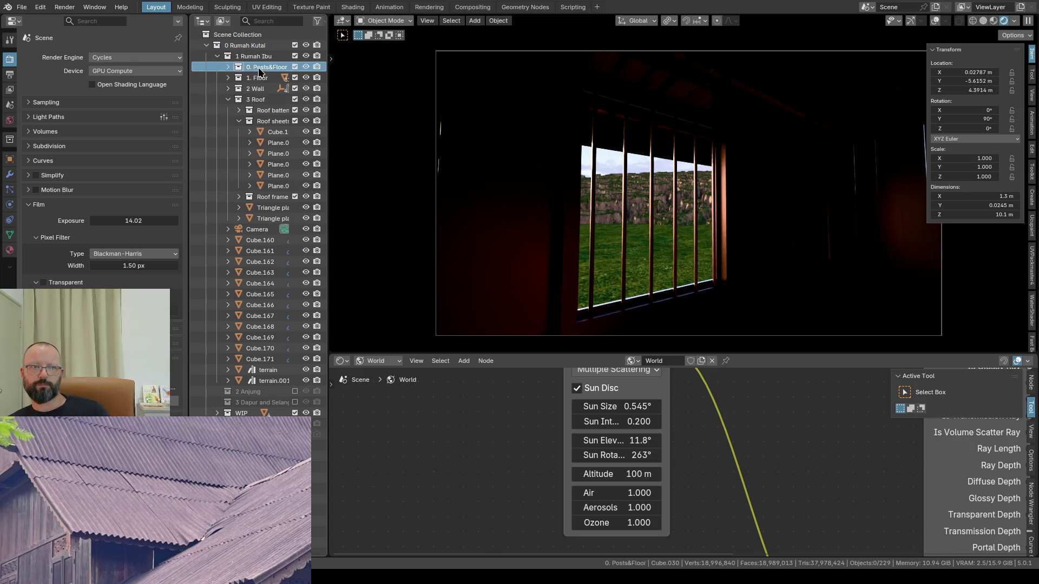
pyautogui.click(254, 57)
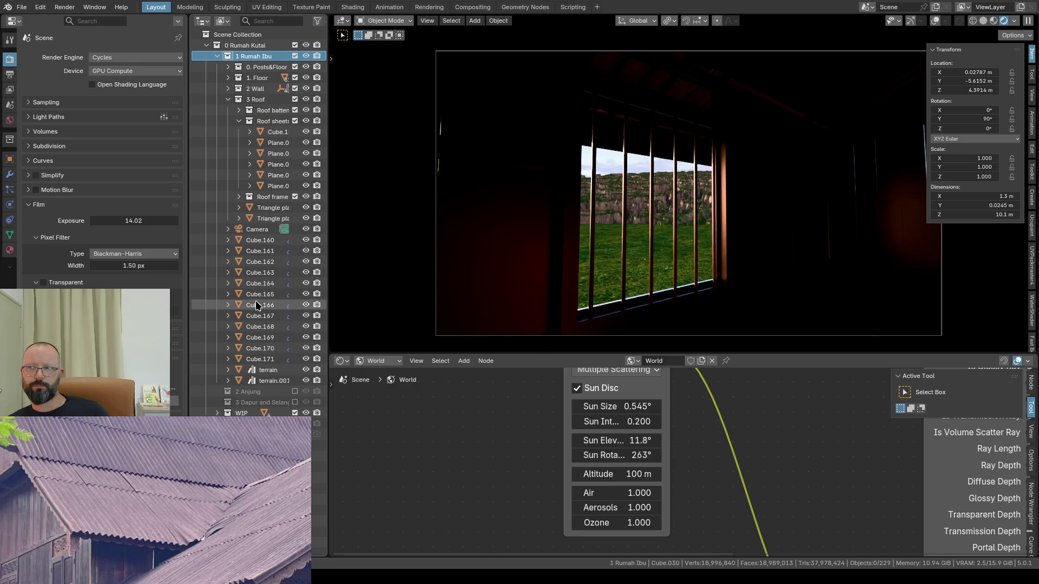
pyautogui.click(258, 67)
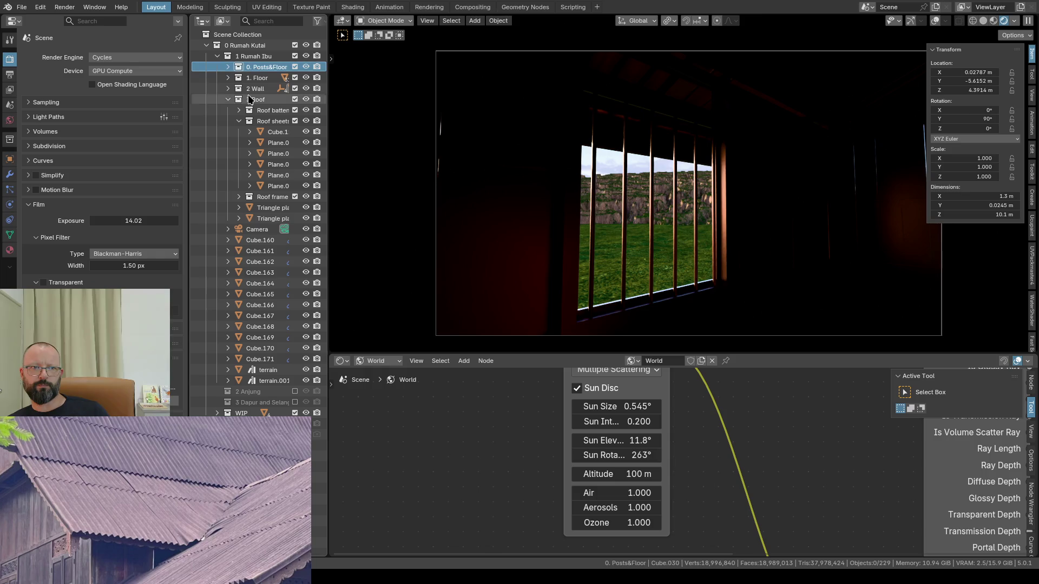
pyautogui.click(254, 230)
pyautogui.click(10, 203)
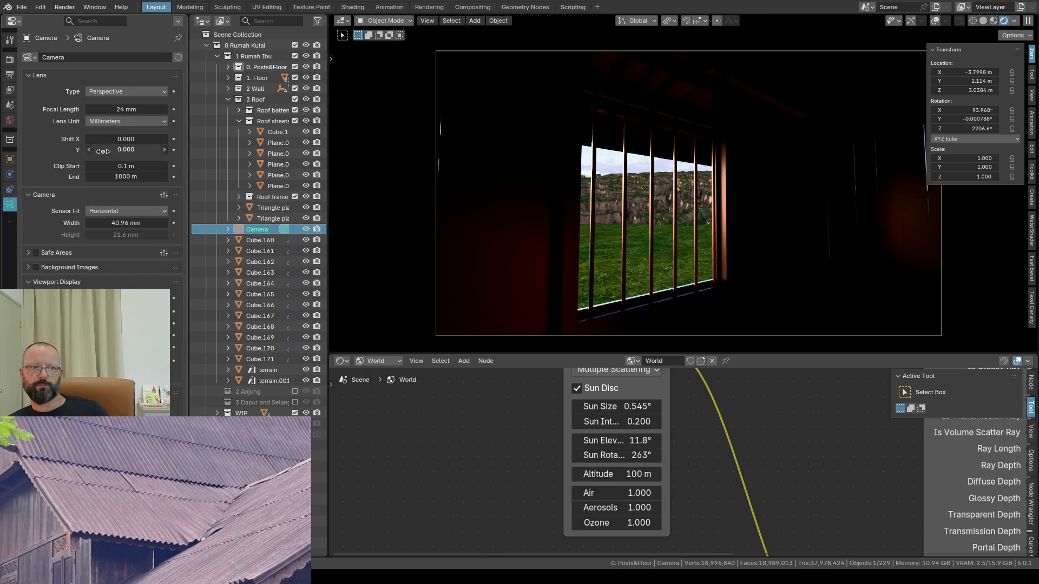
pyautogui.moveTo(119, 109)
pyautogui.mouseDown()
pyautogui.moveTo(97, 109)
pyautogui.moveTo(118, 109)
pyautogui.mouseUp()
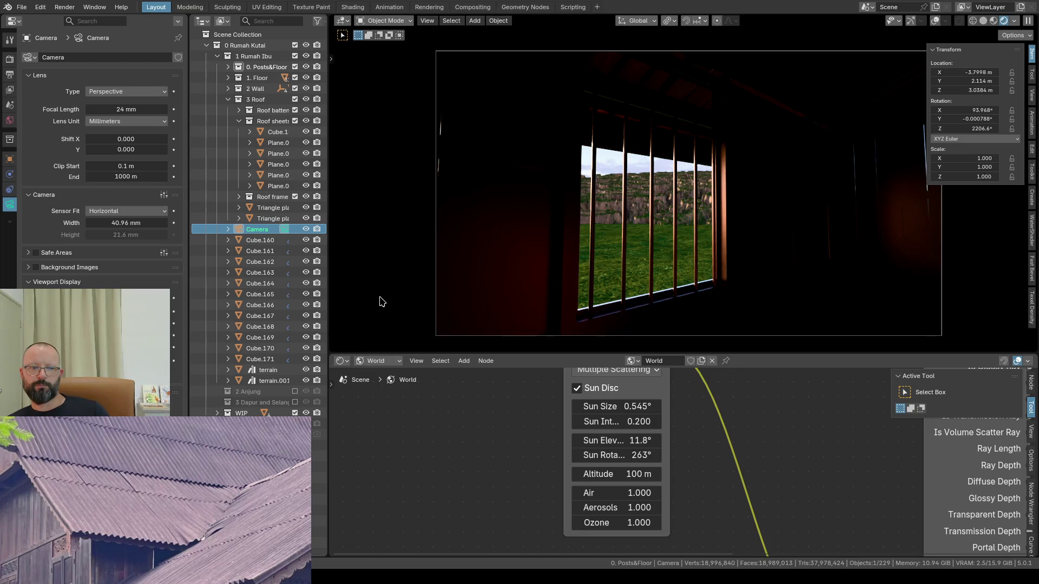
# Step: Show the Cycles Sampling settings with 200 max samples and OpenImageDenoise
pyautogui.click(10, 59)
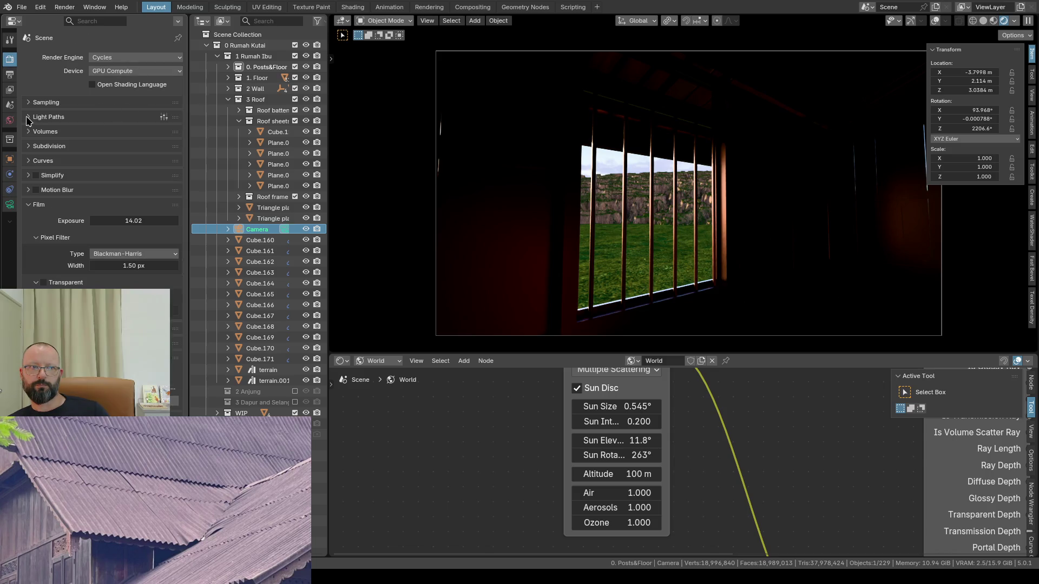
pyautogui.click(41, 104)
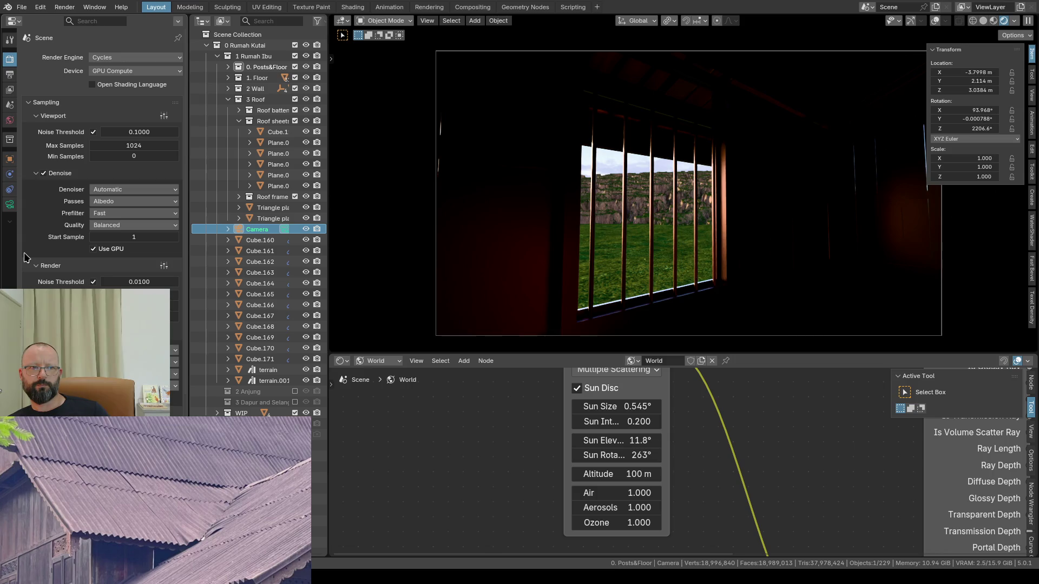
pyautogui.scroll(-4, 29, 261)
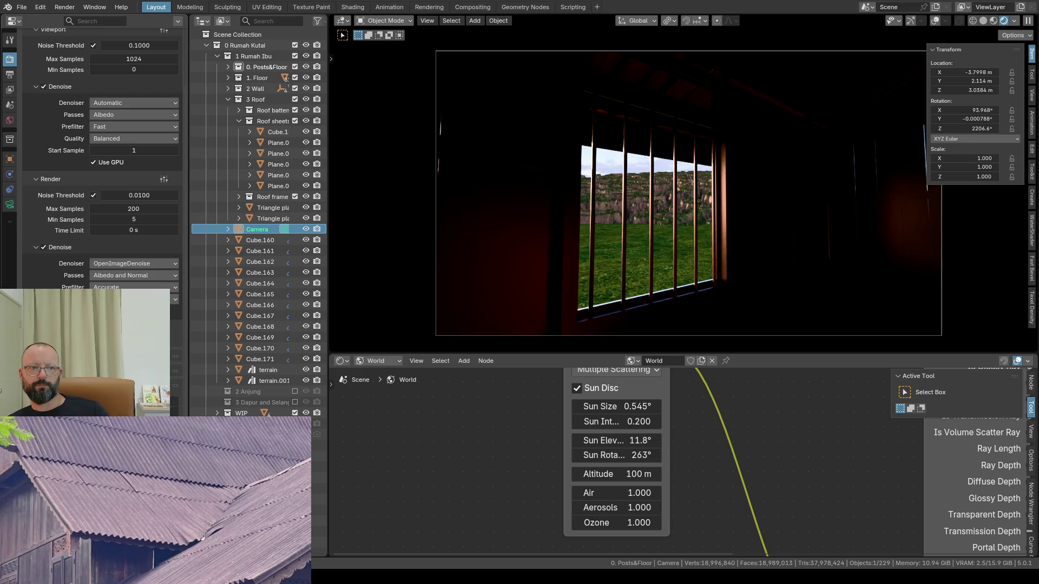
pyautogui.scroll(-2, 97, 203)
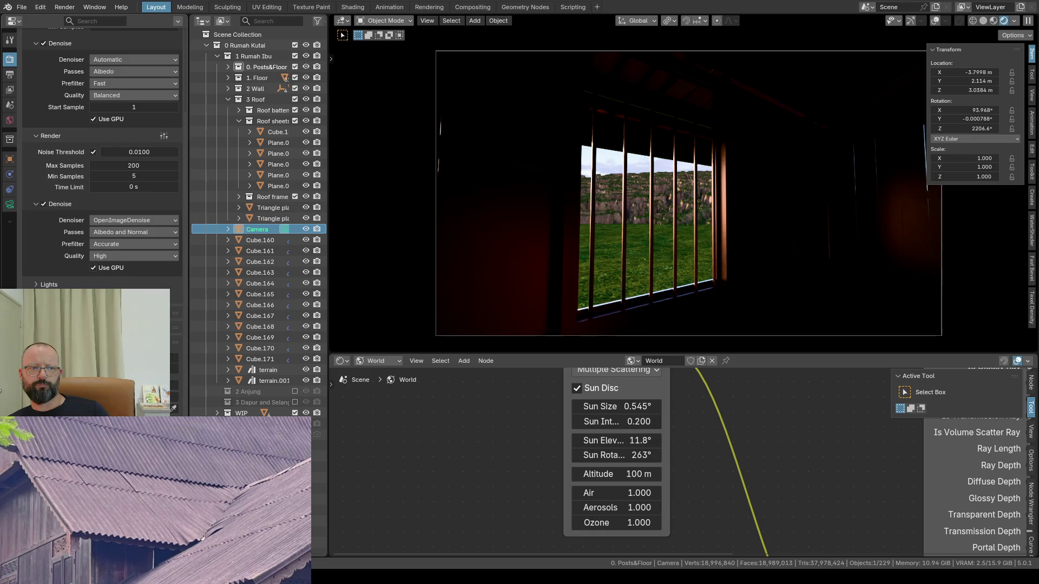
pyautogui.scroll(-2, 97, 203)
pyautogui.scroll(-2, 98, 202)
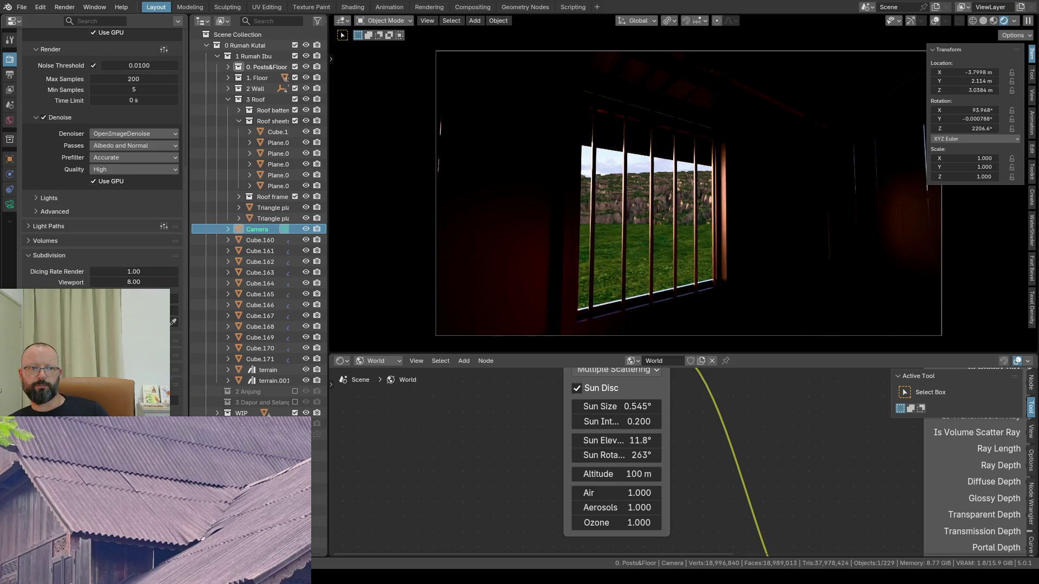
# Step: Try the Light Paths presets, finish on Full Global Illumination (32 bounces) and start an F12 render
pyautogui.click(31, 228)
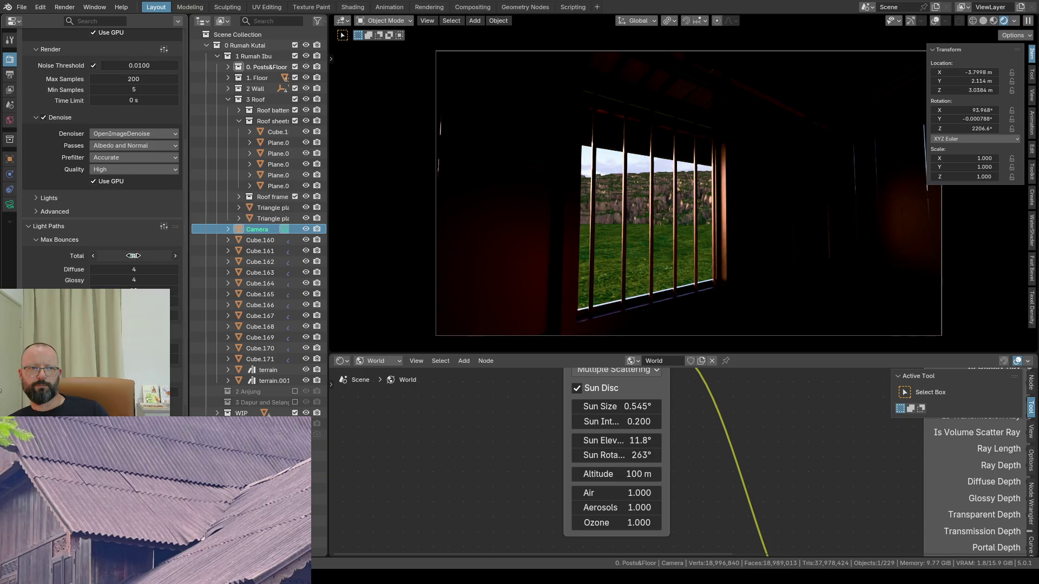
pyautogui.click(164, 228)
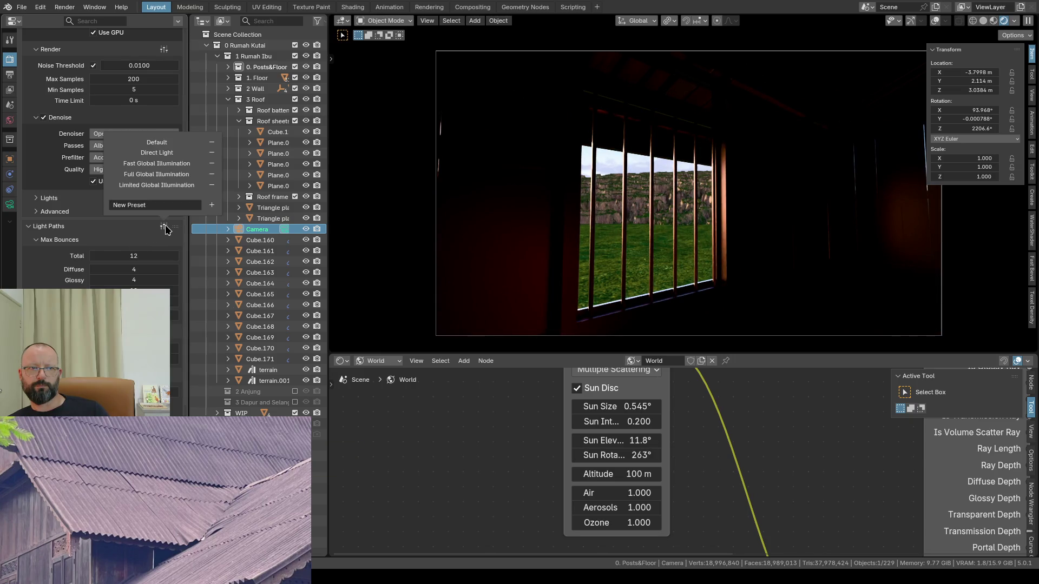
pyautogui.click(166, 173)
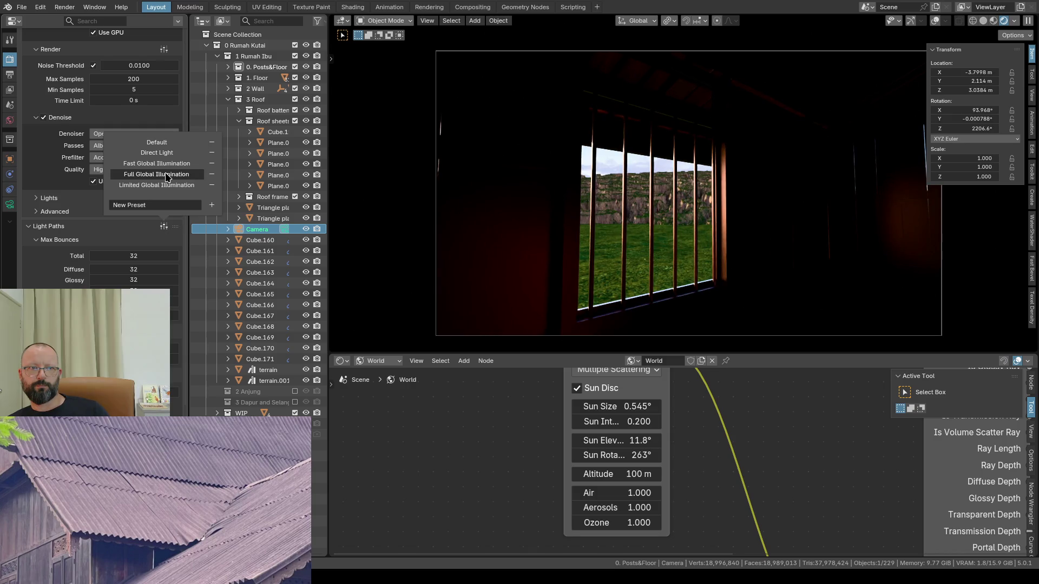
pyautogui.click(165, 152)
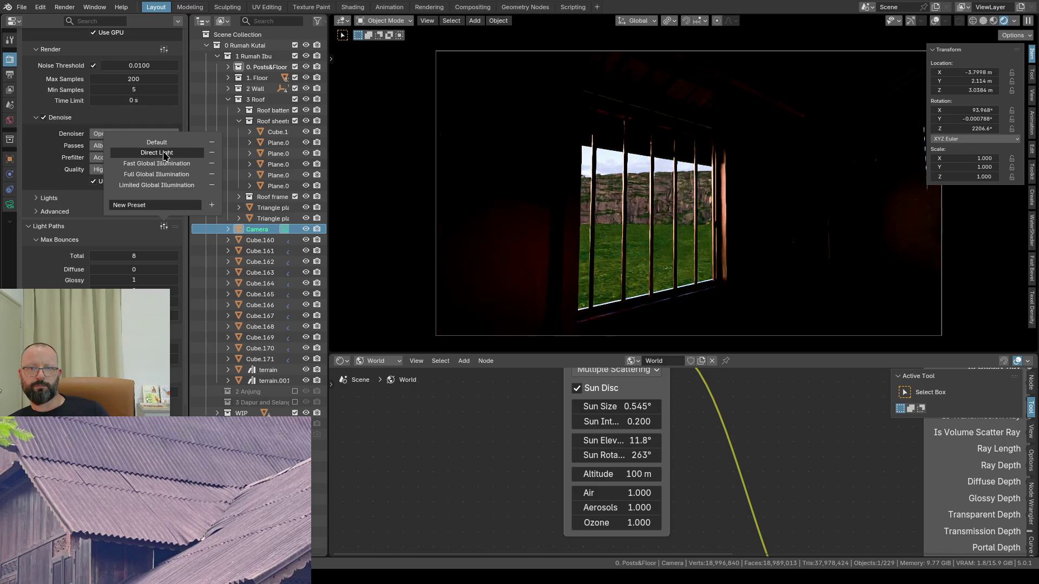
pyautogui.click(156, 164)
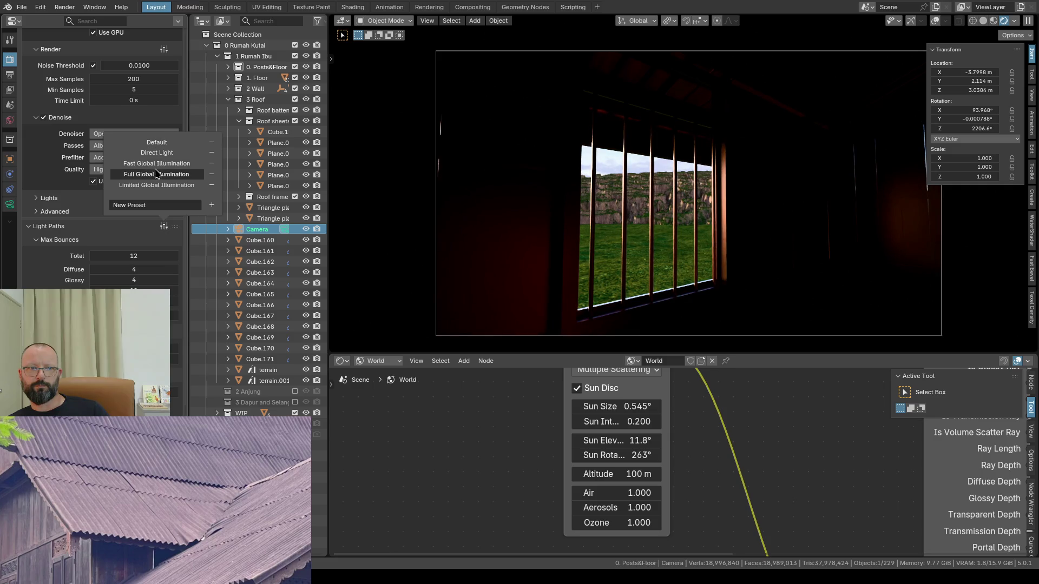
pyautogui.click(157, 185)
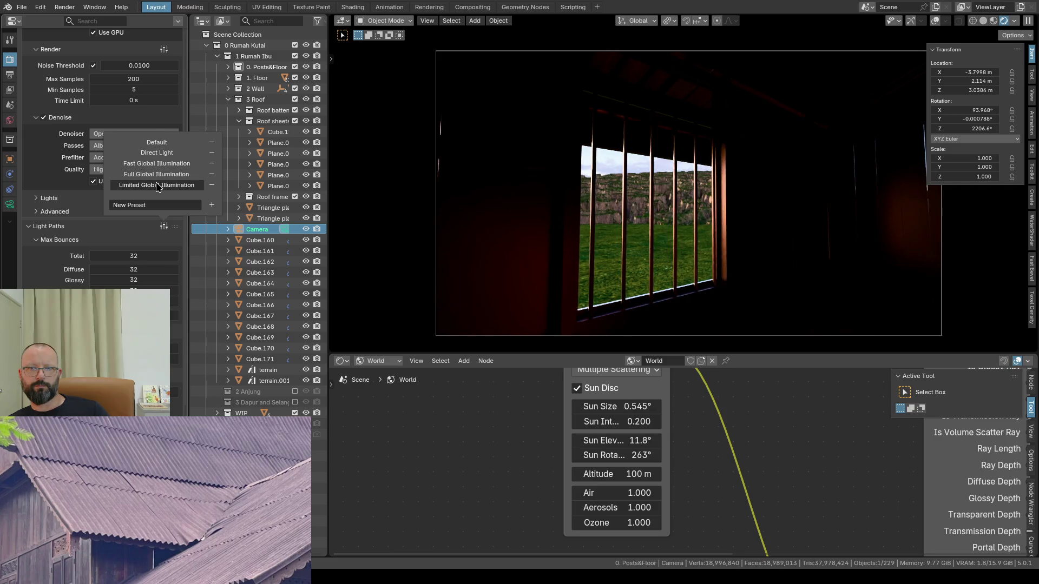
pyautogui.click(155, 175)
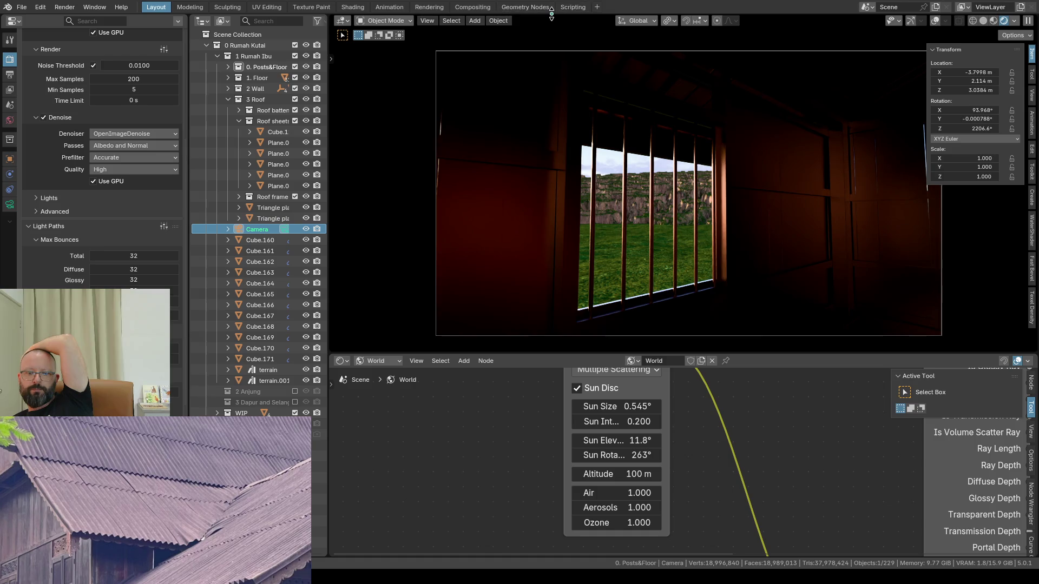
pyautogui.press('F12')
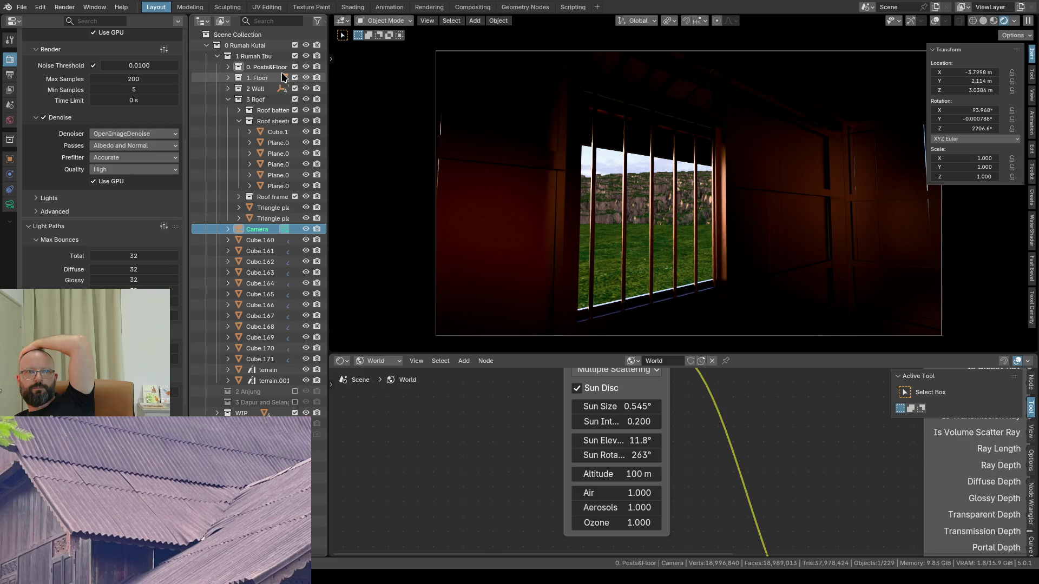
# Step: Exclude the 1. Floor collection's Plane from renders and leave camera view to see the whole house
pyautogui.click(230, 79)
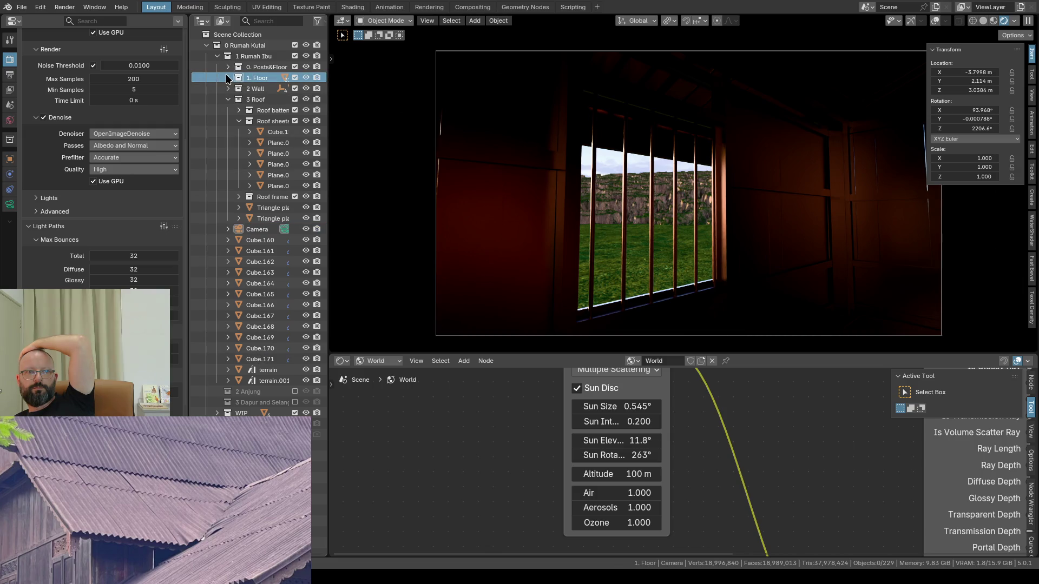
pyautogui.click(228, 78)
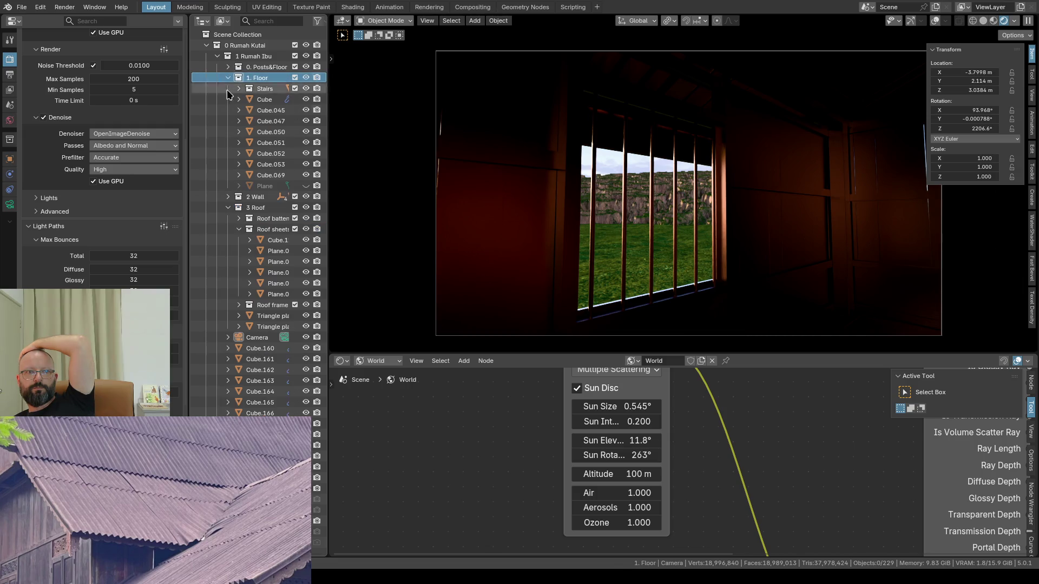
pyautogui.click(317, 188)
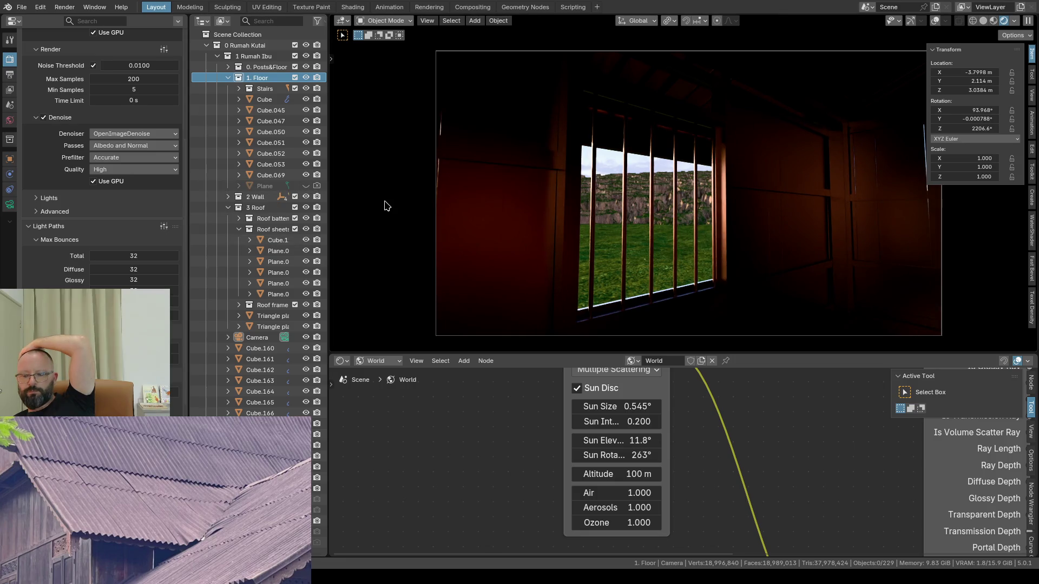
pyautogui.press('KP_0')
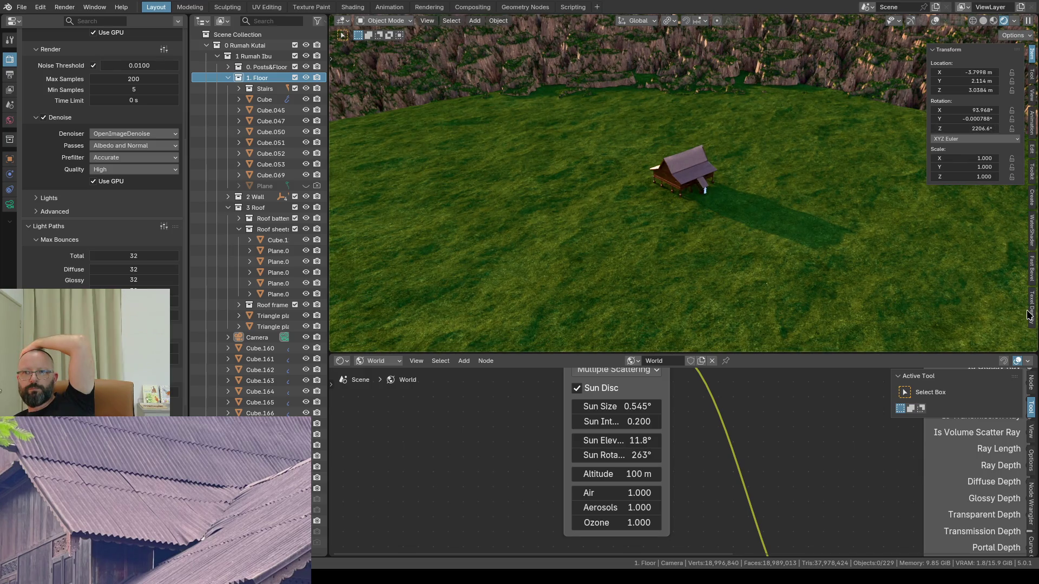
# Step: Add a water cube from the Water Shader panel and orbit to a low side view of the island
pyautogui.click(1034, 237)
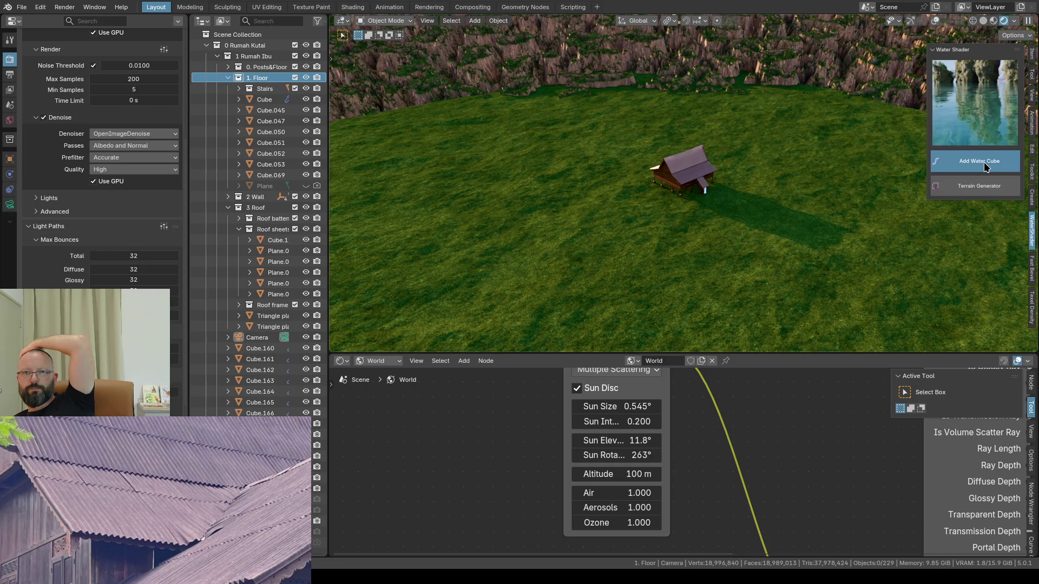
pyautogui.click(986, 167)
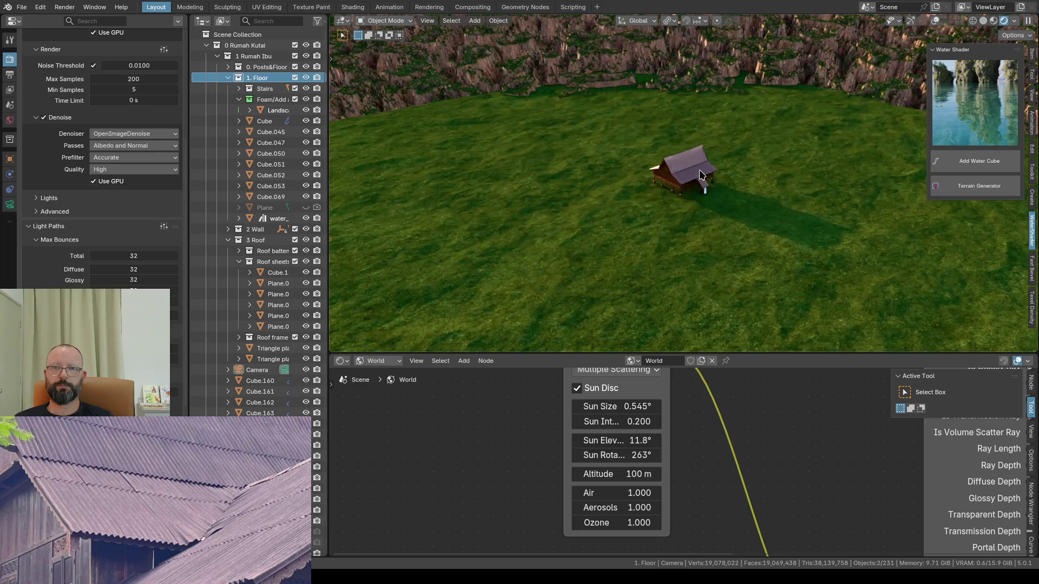
pyautogui.scroll(-3, 700, 175)
pyautogui.scroll(-3, 700, 175)
pyautogui.scroll(-3, 701, 177)
pyautogui.scroll(-2, 702, 180)
pyautogui.moveTo(701, 179)
pyautogui.mouseDown(button='middle')
pyautogui.moveTo(719, 127)
pyautogui.moveTo(677, 252)
pyautogui.mouseUp(button='middle')
# Step: Raise the water_shader plane about 4.1 m along Z so it pools around the stilt house
pyautogui.click(677, 256)
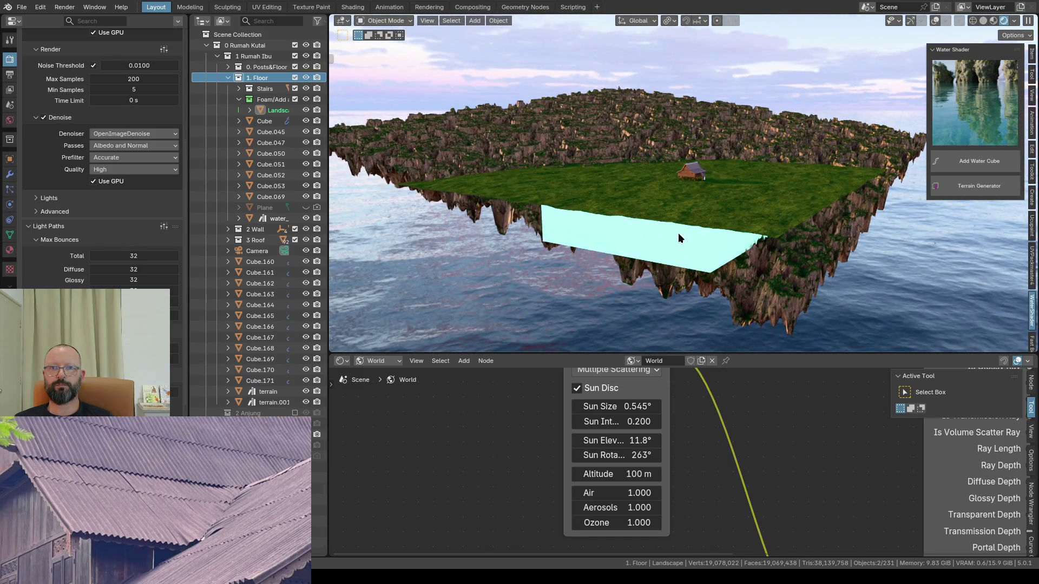
pyautogui.click(680, 232)
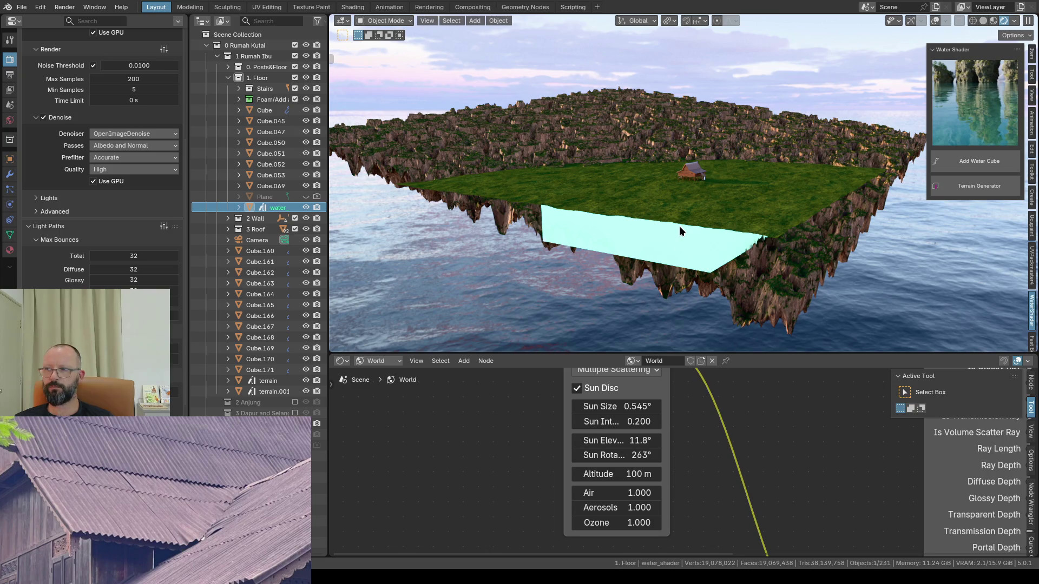
pyautogui.press('g')
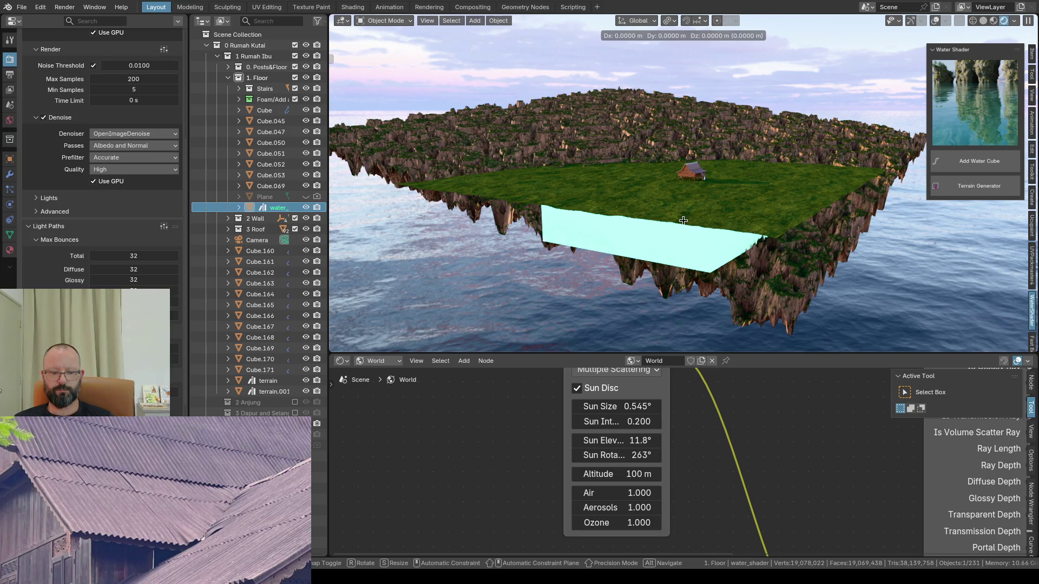
pyautogui.press('z')
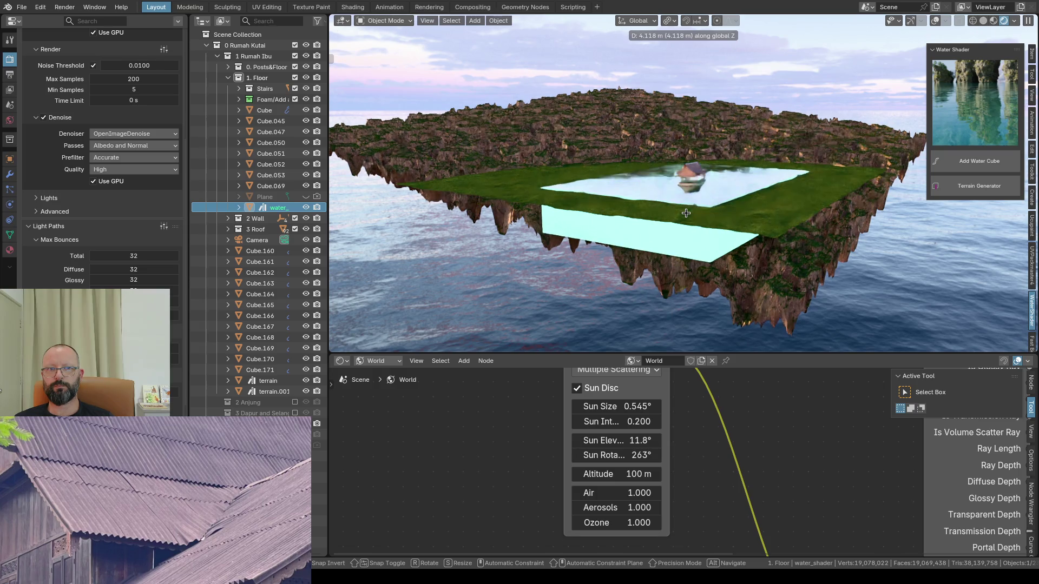
pyautogui.click(686, 213)
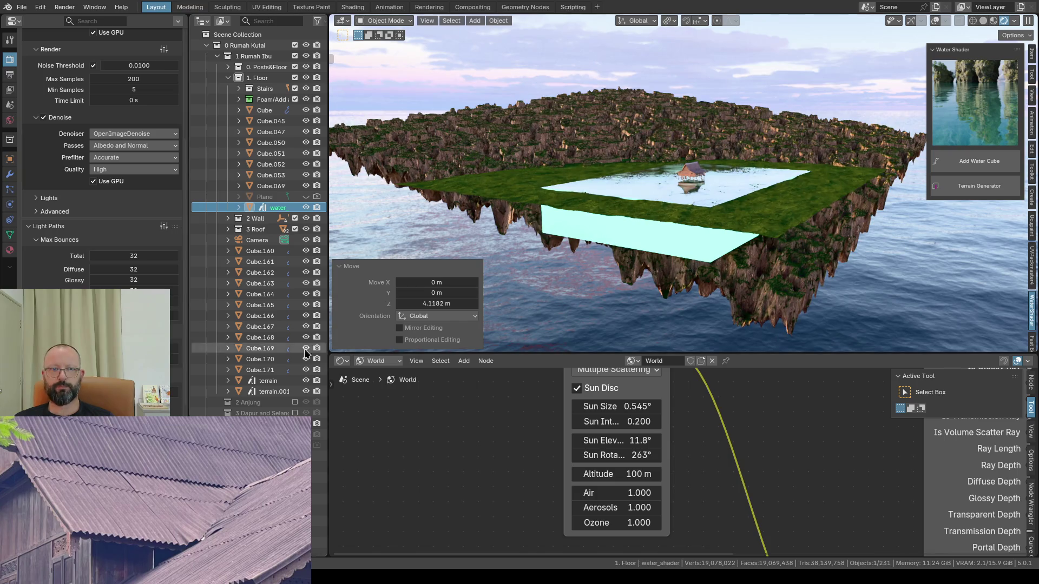
# Step: Merge the node editor area down into the 3D viewport
pyautogui.rightClick(459, 355)
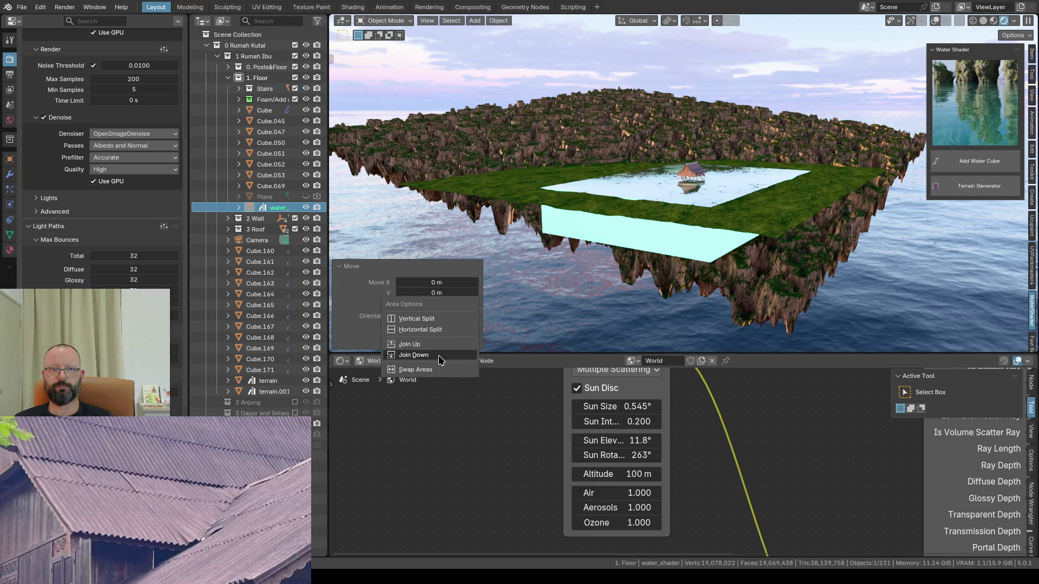
pyautogui.click(438, 355)
pyautogui.scroll(2, 616, 268)
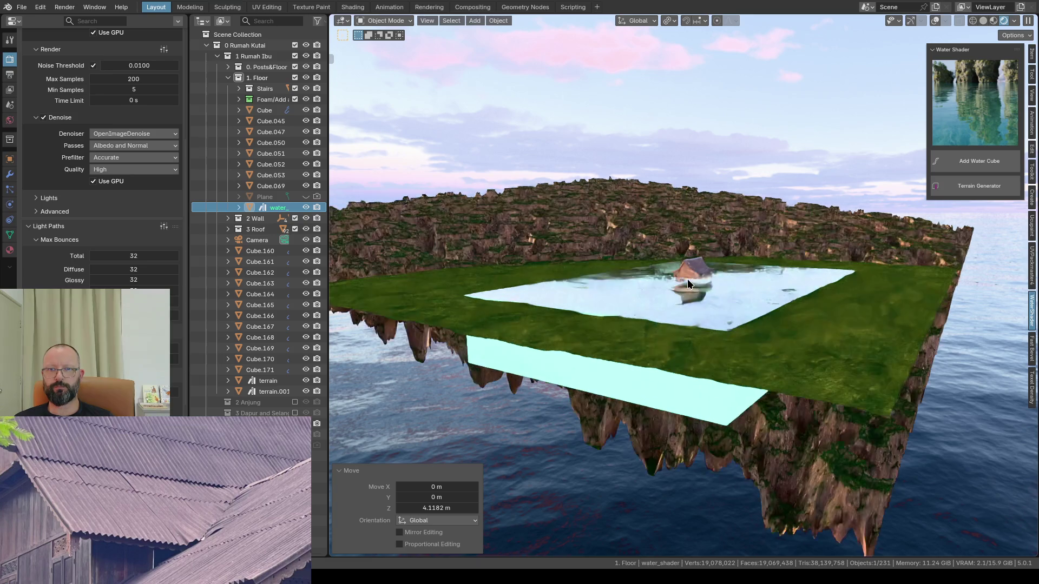
pyautogui.scroll(4, 568, 280)
pyautogui.scroll(4, 528, 293)
pyautogui.scroll(2, 501, 297)
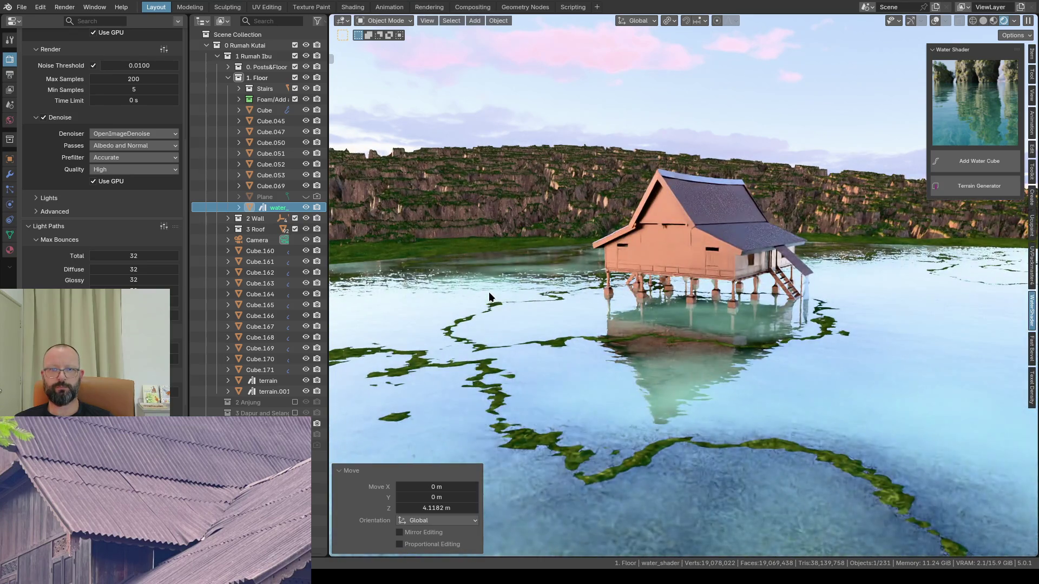
pyautogui.scroll(2, 491, 298)
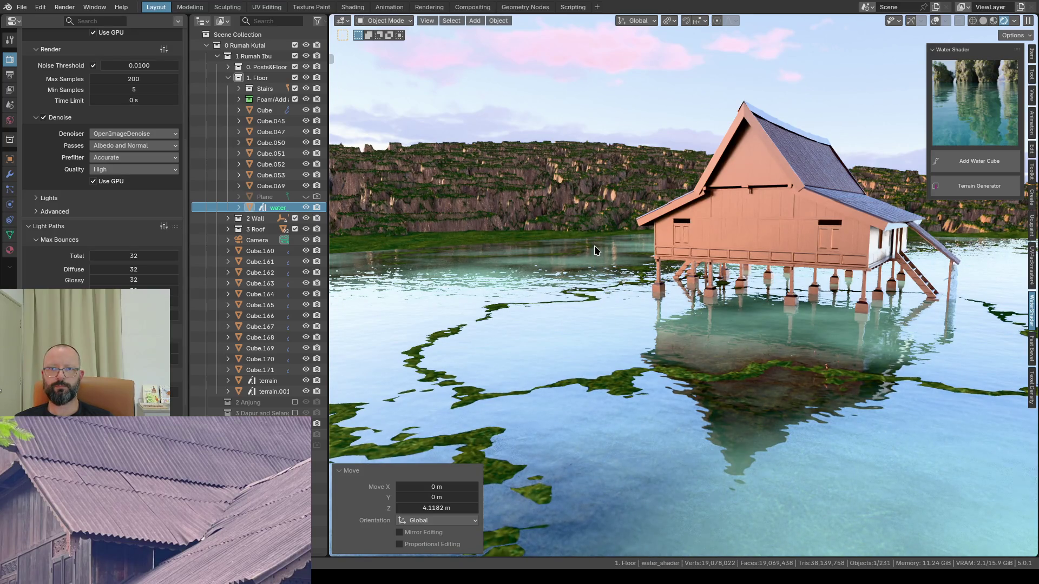
# Step: Select the base.001 figure by the stairs and re-enable the viewport overlays
pyautogui.press('w')
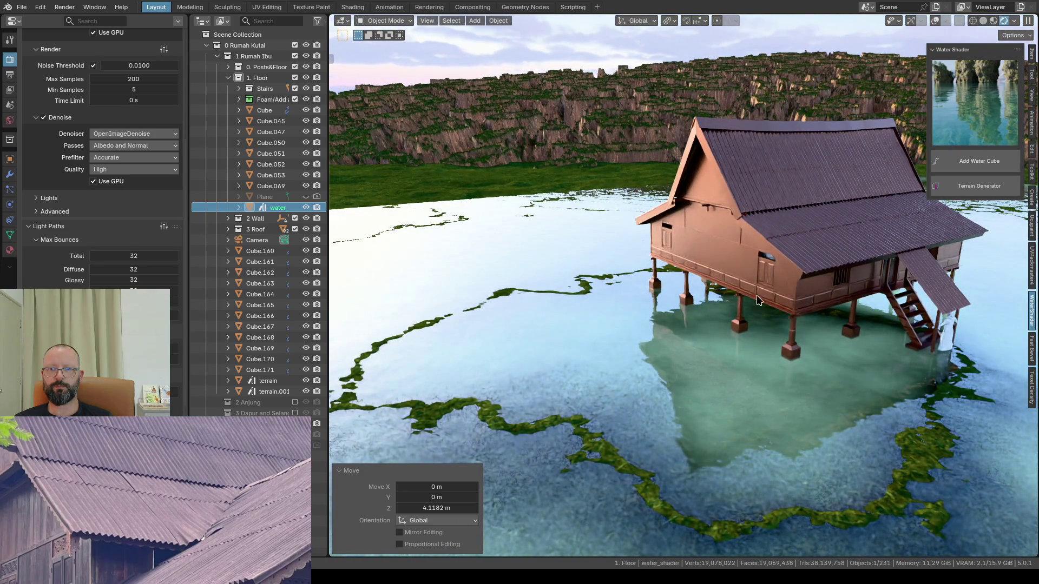
pyautogui.click(949, 333)
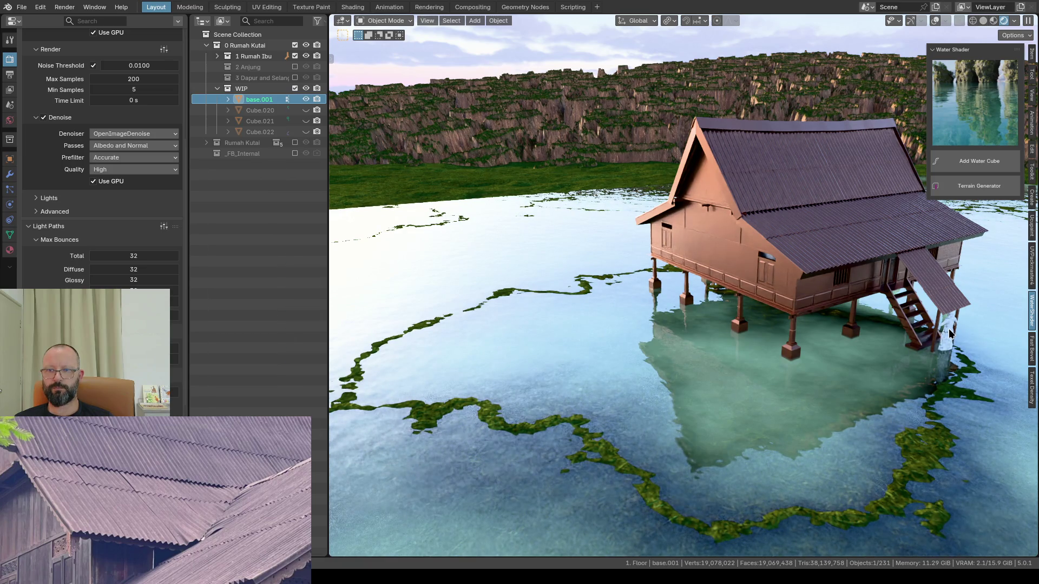
pyautogui.click(935, 21)
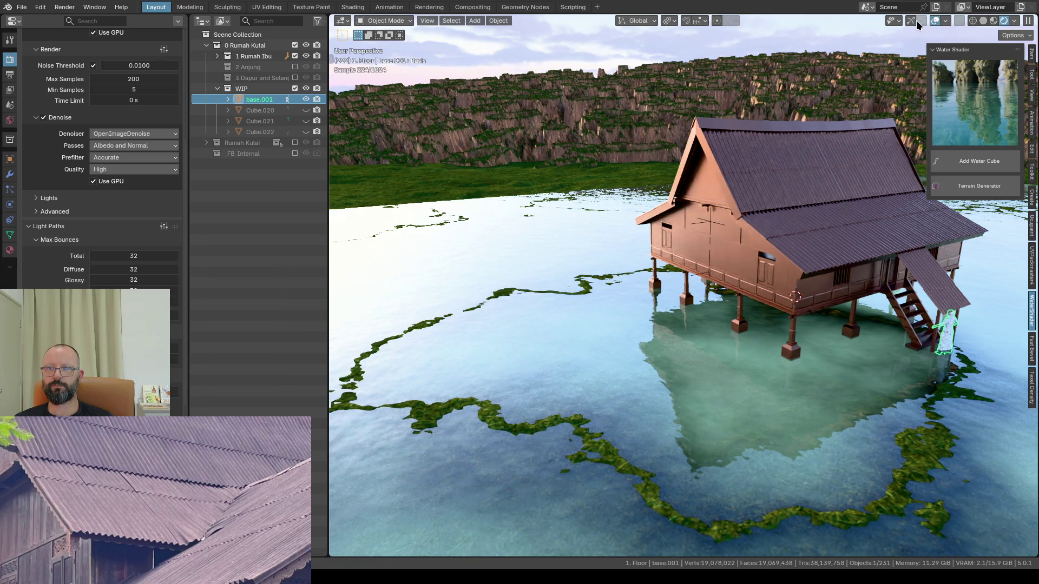
# Step: Move base.001 0.712 m along X and 0.2527 m up Z so it stands on the bottom stair step
pyautogui.click(911, 21)
pyautogui.scroll(2, 949, 337)
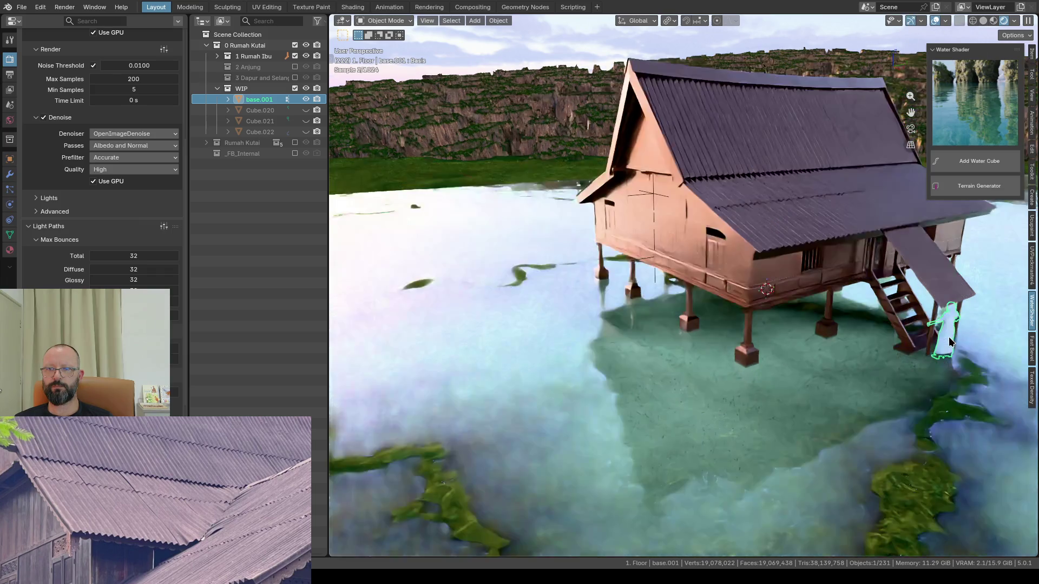
pyautogui.scroll(8, 943, 336)
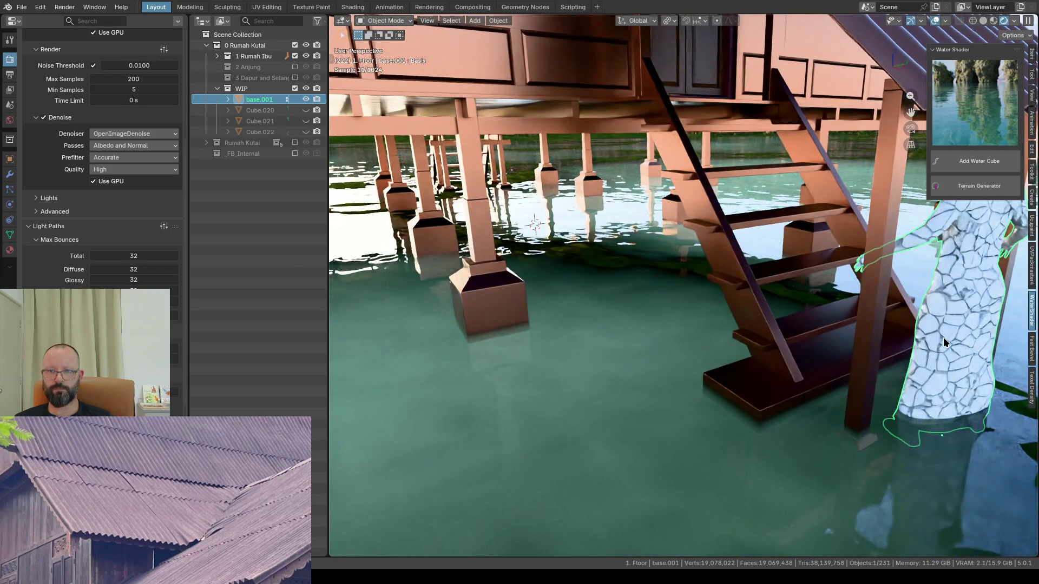
pyautogui.press('g')
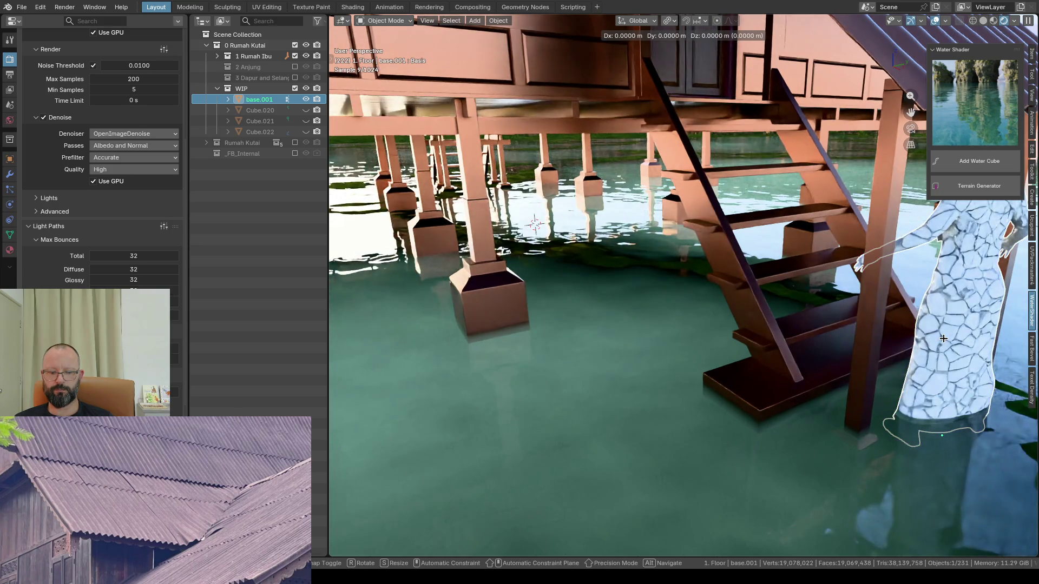
pyautogui.press('x')
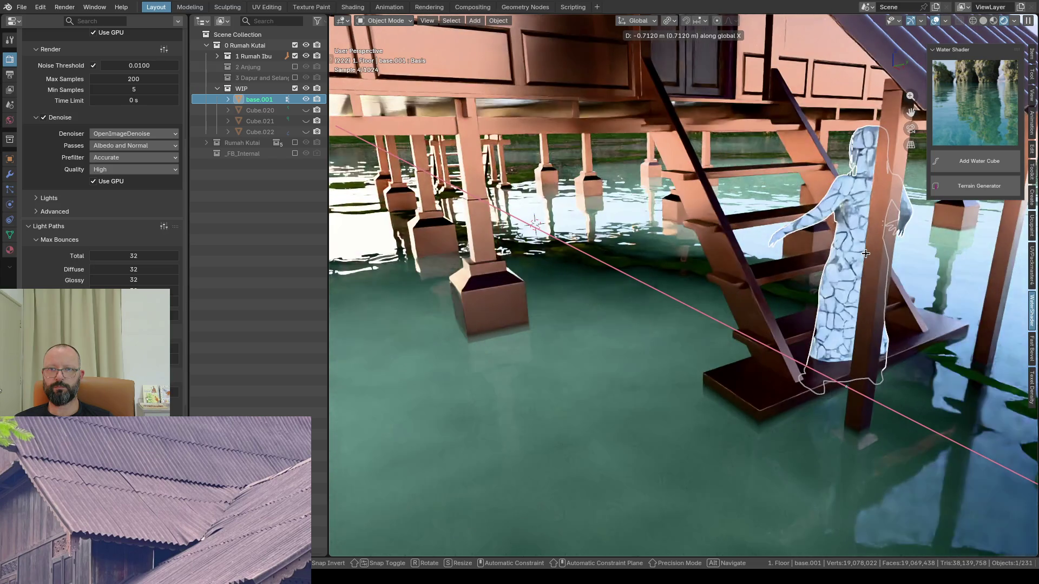
pyautogui.click(865, 252)
pyautogui.press('g')
pyautogui.press('z')
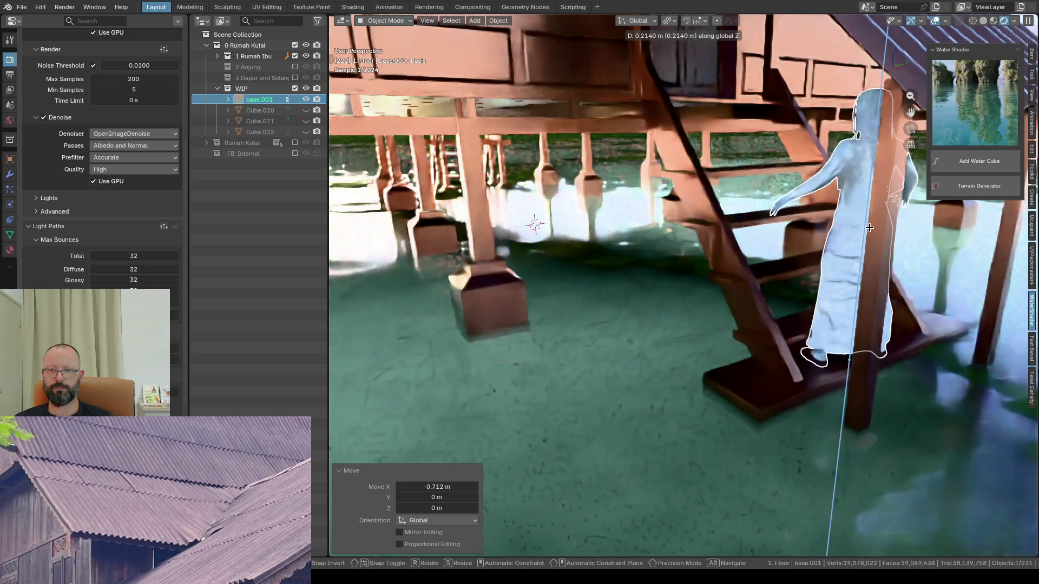
pyautogui.click(870, 222)
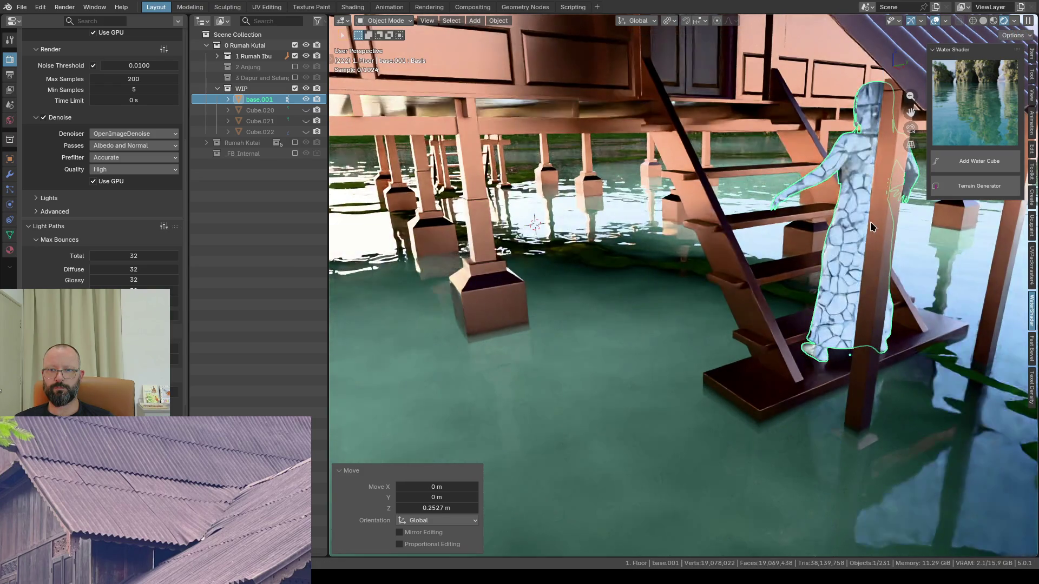
pyautogui.scroll(-8, 708, 279)
pyautogui.scroll(-2, 714, 325)
pyautogui.scroll(-2, 743, 358)
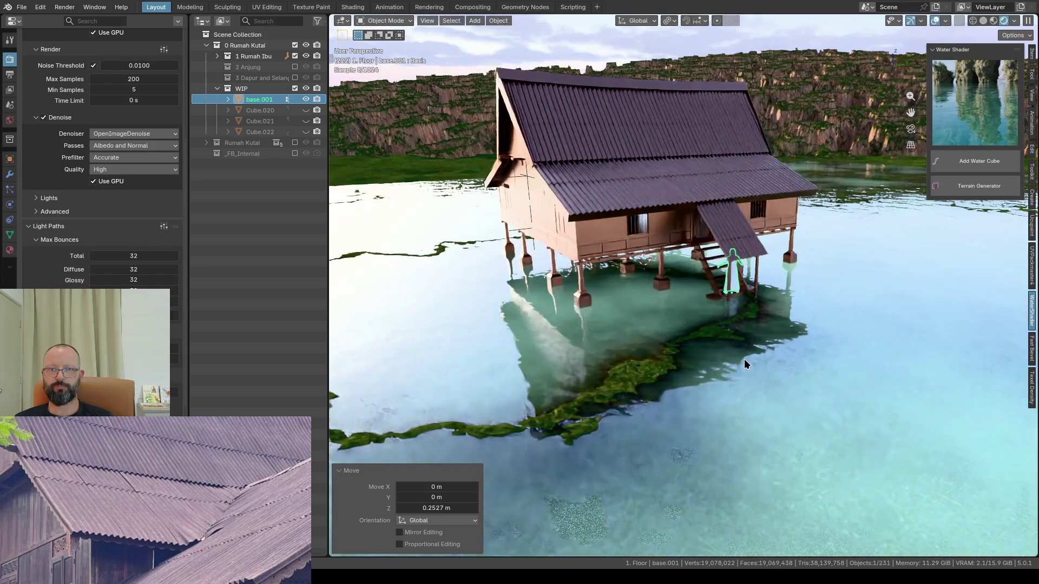
pyautogui.scroll(-1, 723, 360)
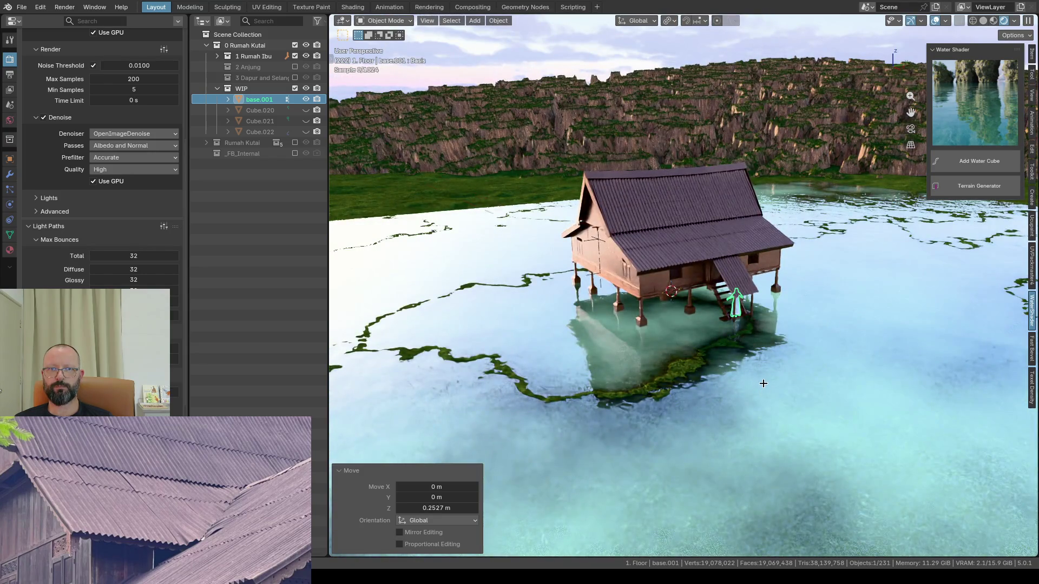
# Step: Orbit to an island overview and select the water_shader plane
pyautogui.moveTo(760, 388); pyautogui.dragTo(770, 387, button='middle')
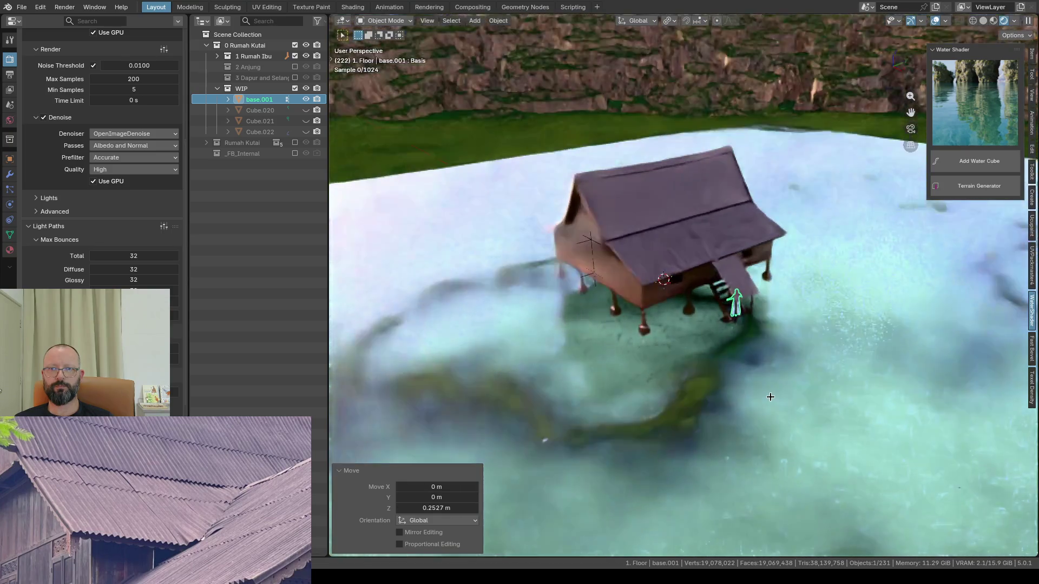
pyautogui.scroll(-5, 745, 371)
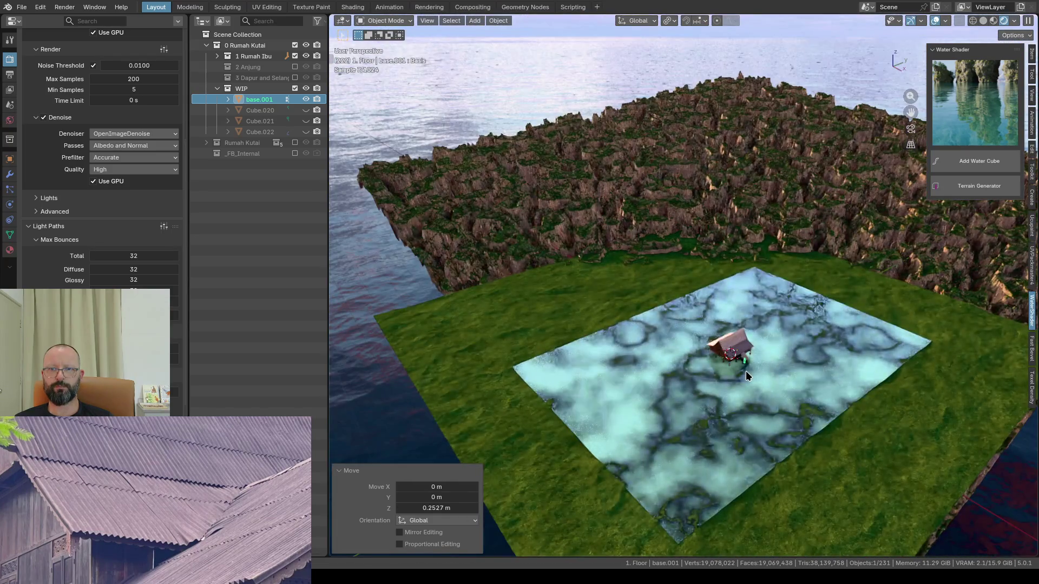
pyautogui.scroll(2, 746, 371)
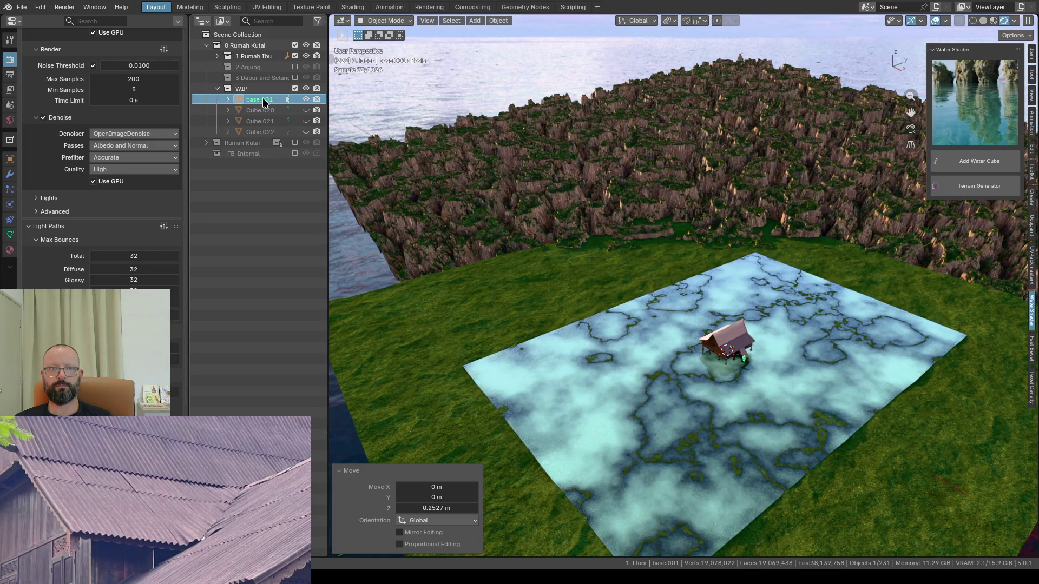
pyautogui.click(592, 371)
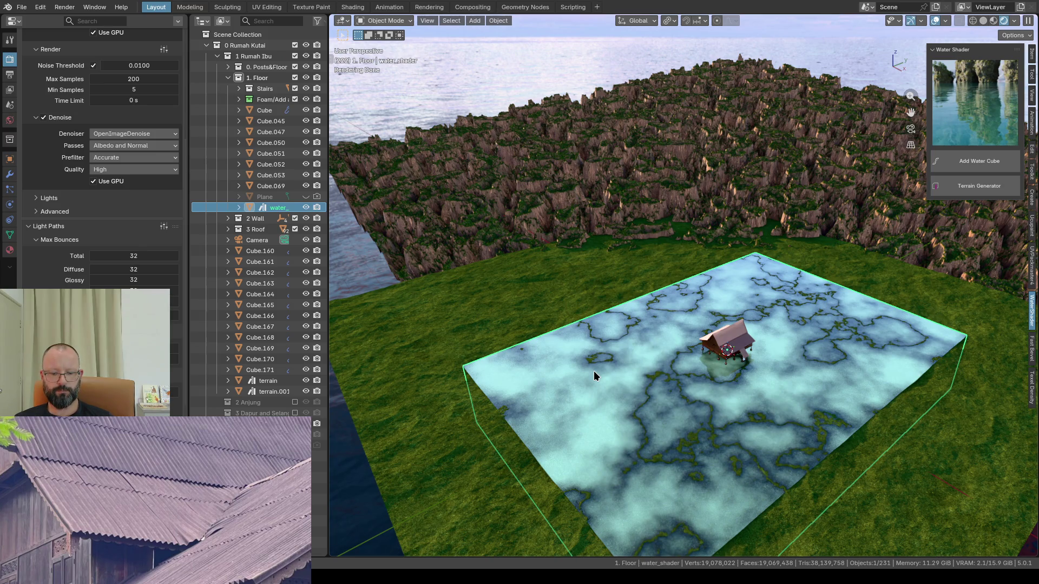
# Step: Slide the water plane -24.802 m in X and 34.863 m in Y with Z locked, centring the house
pyautogui.press('g')
pyautogui.hotkey('shift', 'z')
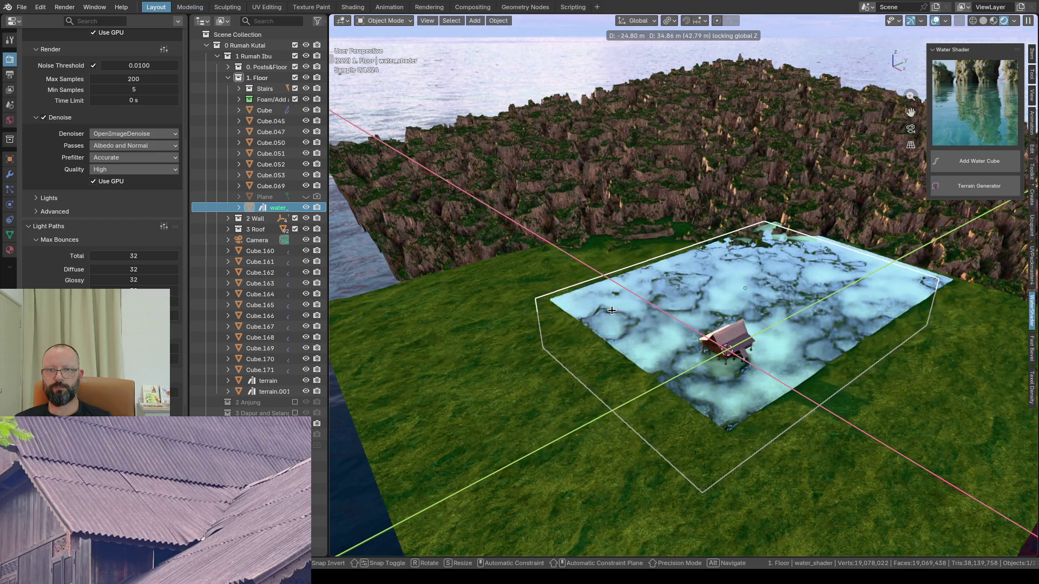
pyautogui.click(613, 312)
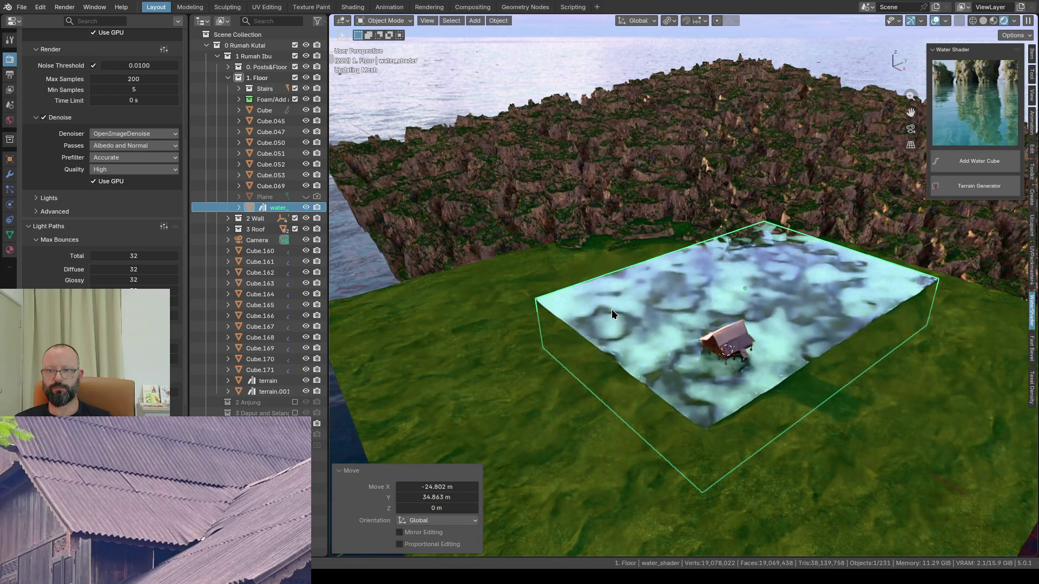
pyautogui.scroll(2, 697, 315)
pyautogui.scroll(1, 703, 313)
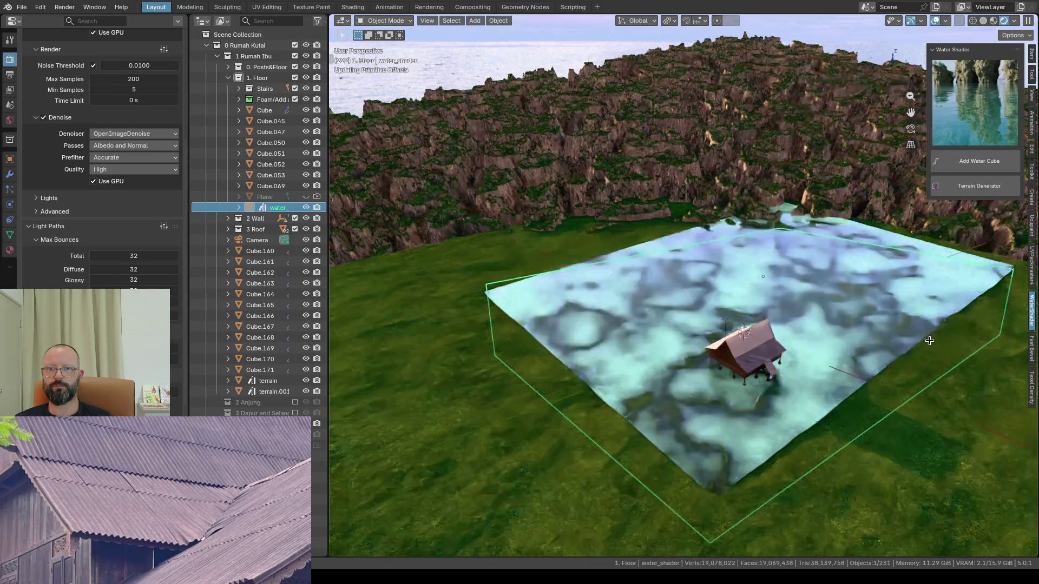
pyautogui.moveTo(929, 342); pyautogui.dragTo(925, 326, button='middle')
pyautogui.scroll(1, 924, 325)
pyautogui.scroll(2, 802, 290)
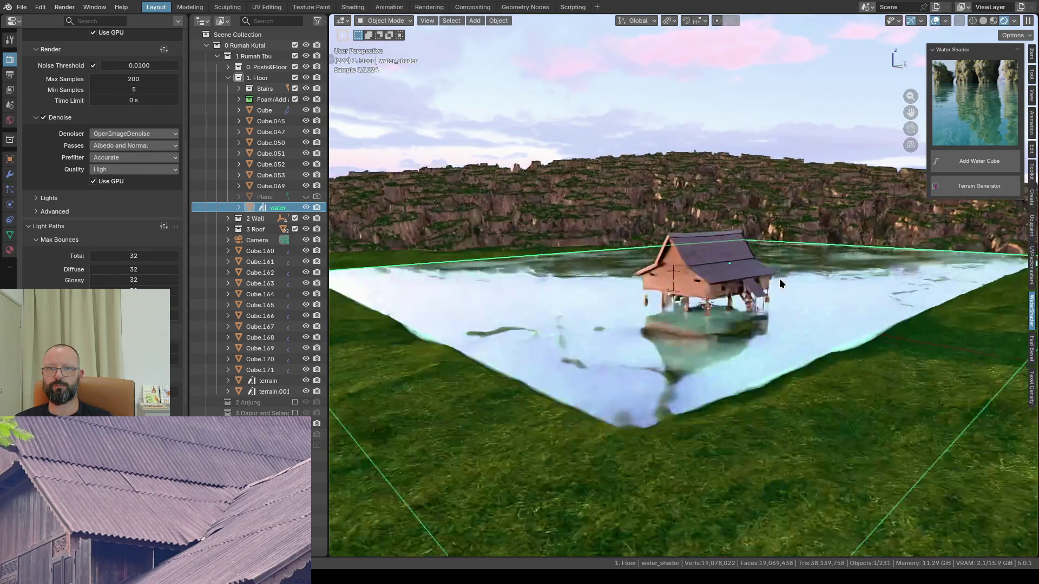
pyautogui.scroll(2, 680, 285)
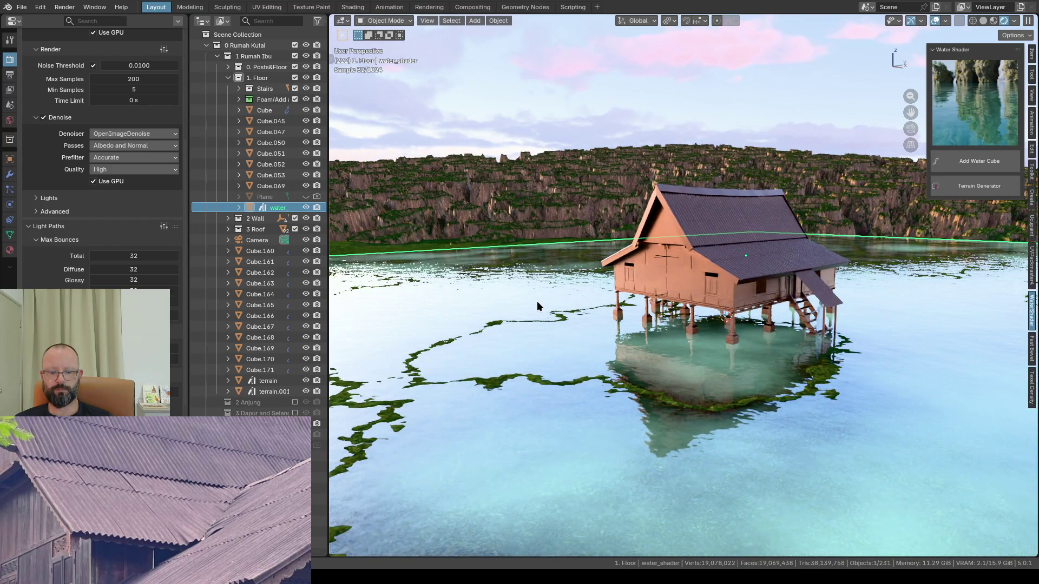
pyautogui.press('g')
# Step: Lower the water surface about 0.08 m along Z, deselect it and look through the scene camera
pyautogui.press('z')
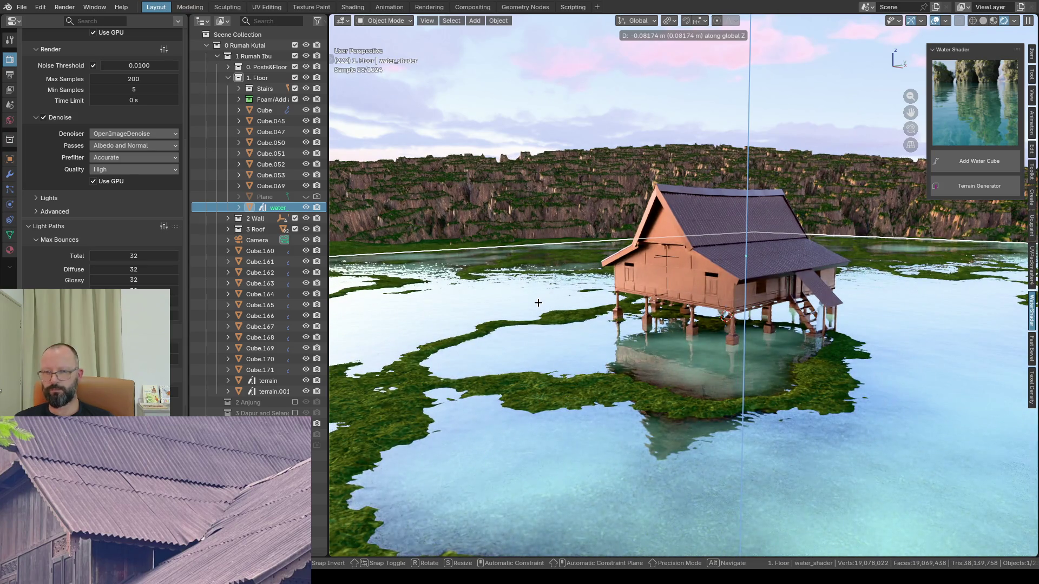
pyautogui.click(538, 302)
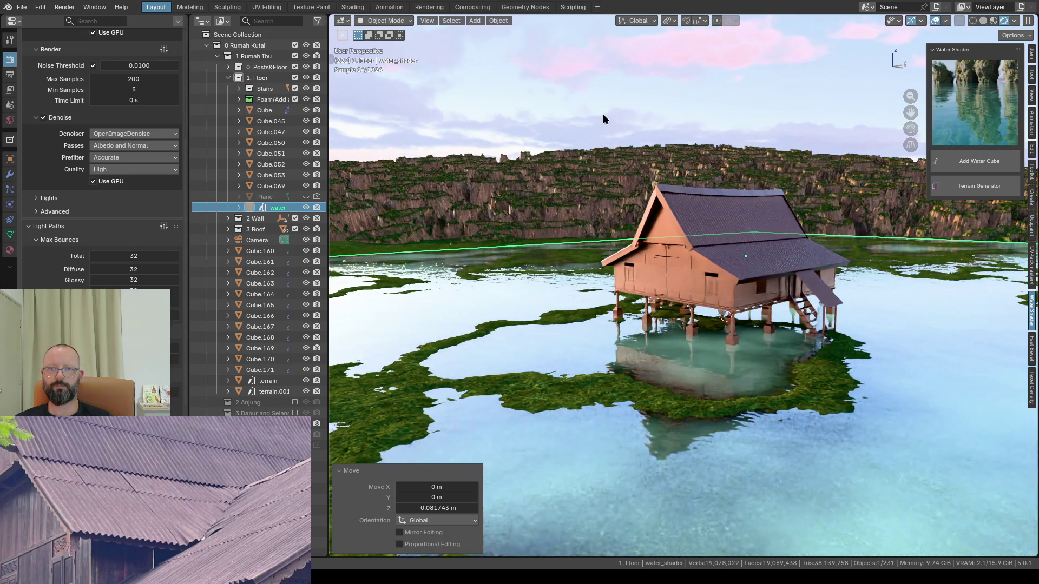
pyautogui.click(603, 113)
pyautogui.press('KP_0')
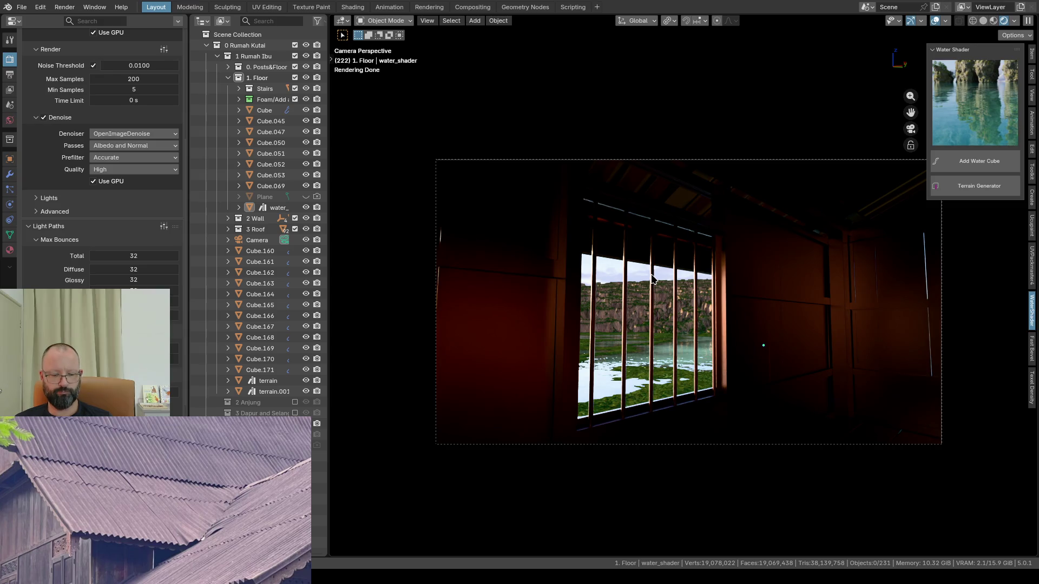
# Step: Walk the camera backward out through the house wall until the whole stilt house is in frame
pyautogui.hotkey('shift', '`')
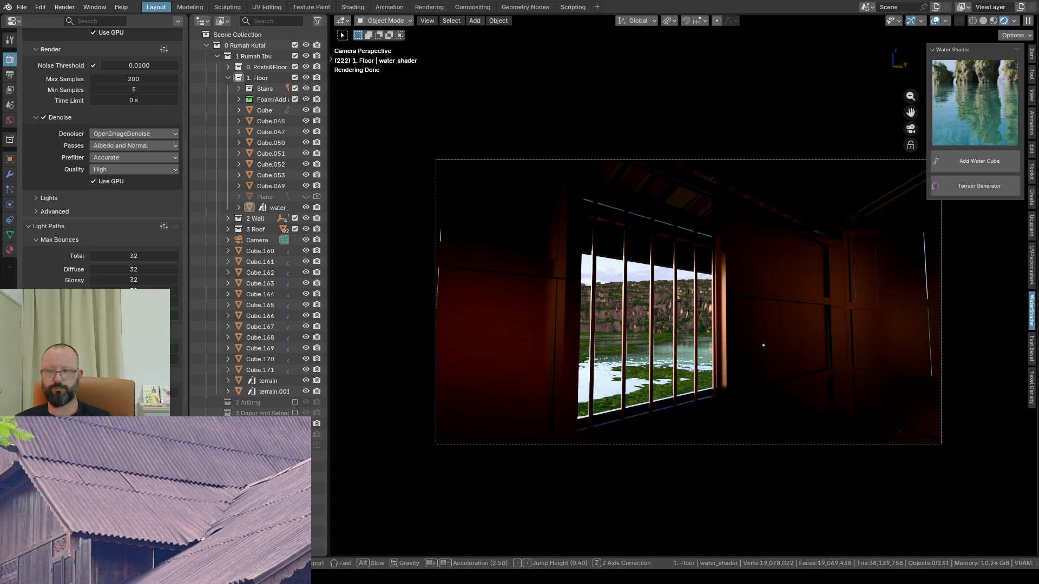
pyautogui.press('s')
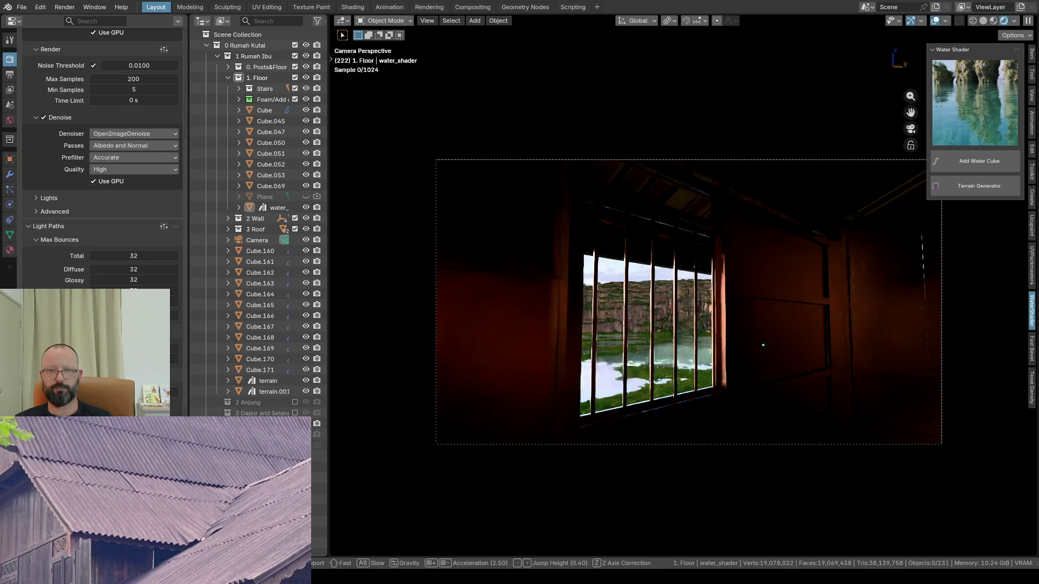
pyautogui.press('s')
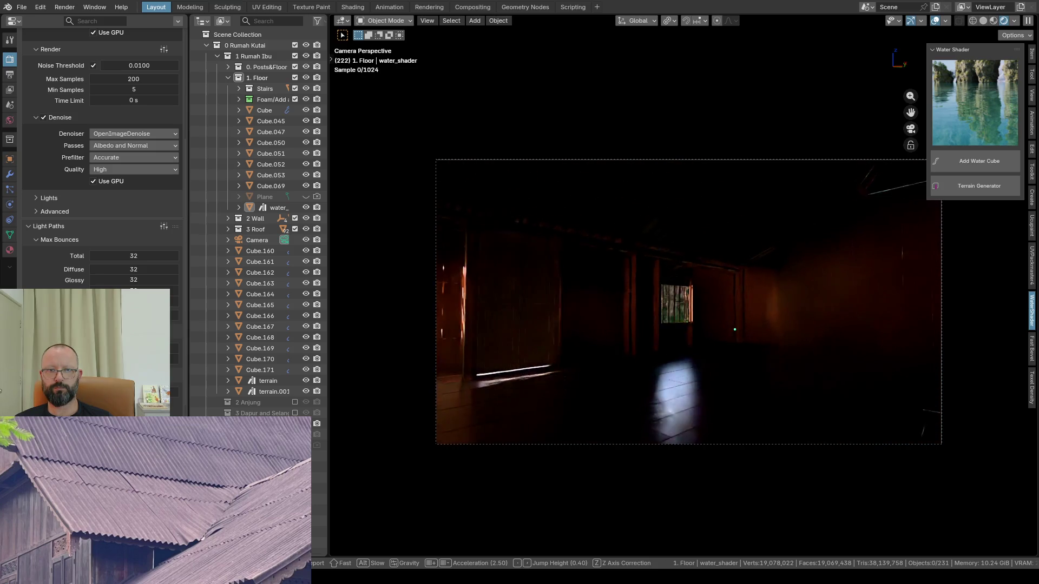
pyautogui.press('s')
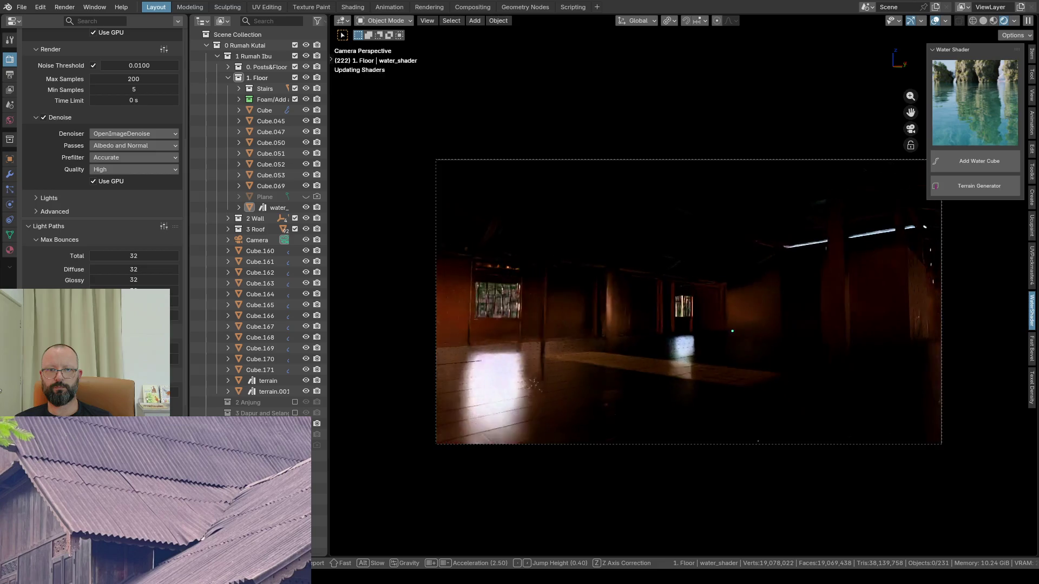
pyautogui.press('s')
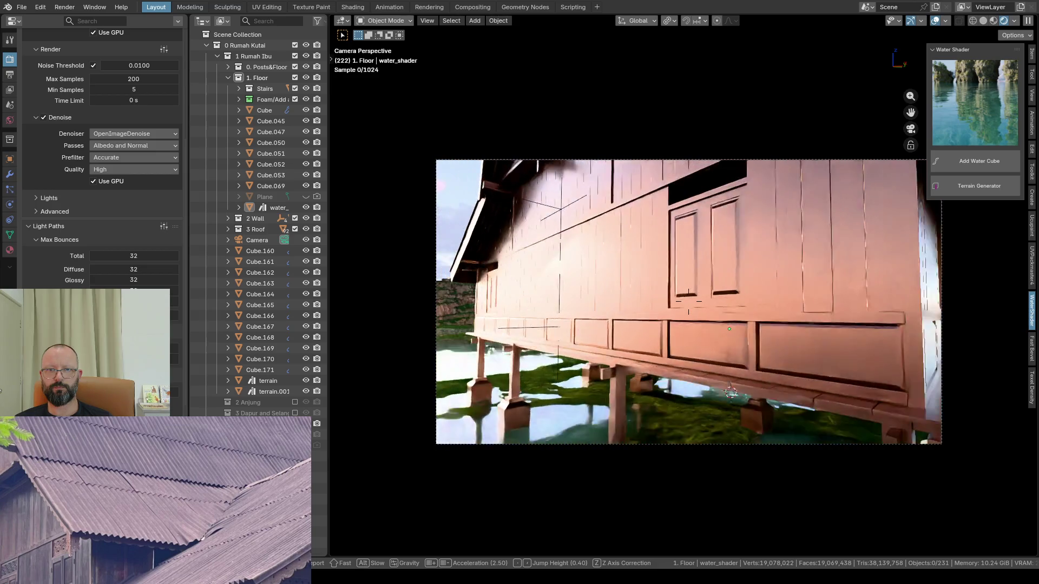
pyautogui.press('s')
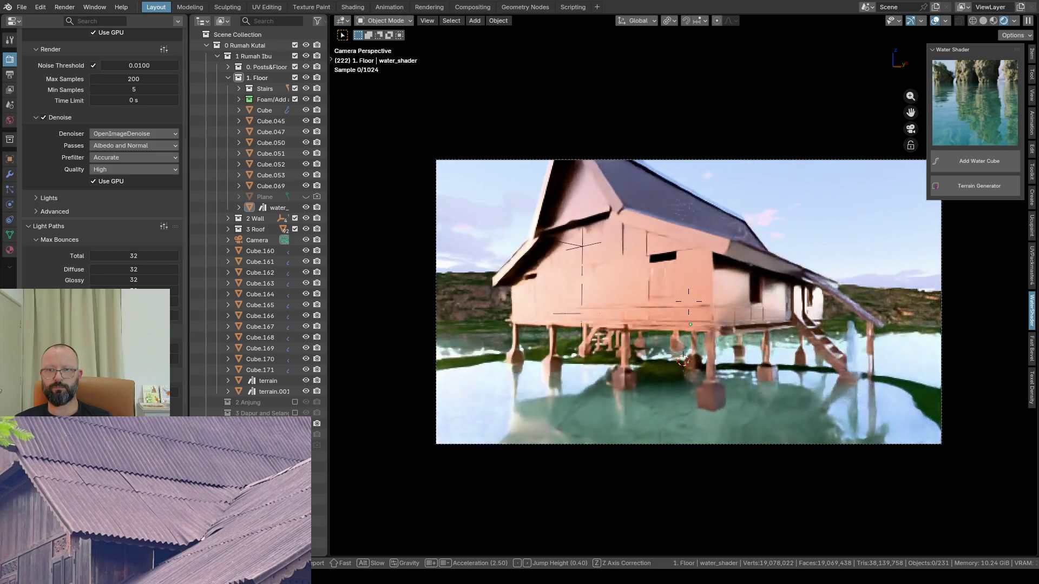
pyautogui.press('s')
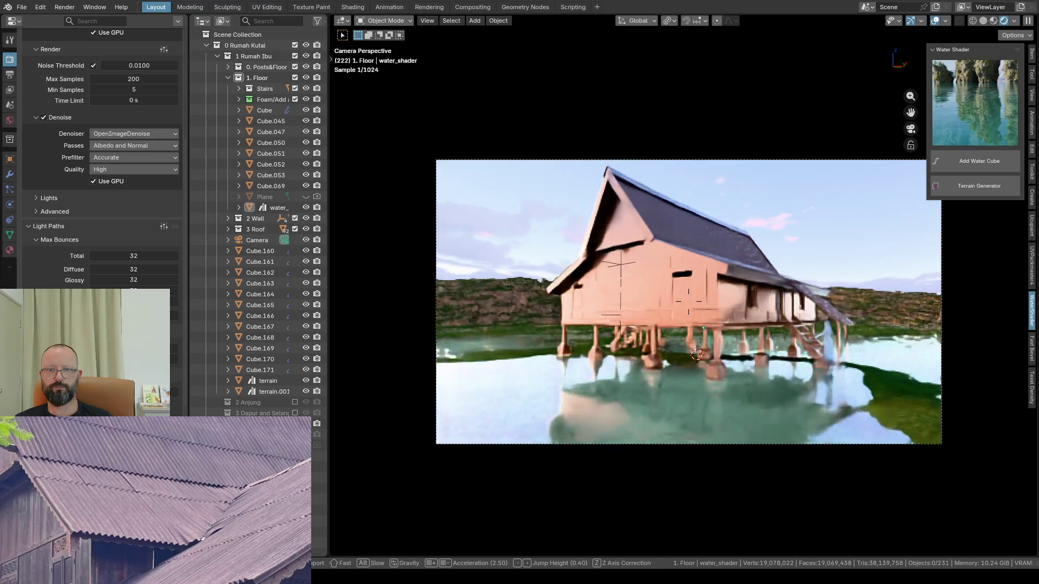
pyautogui.press('s')
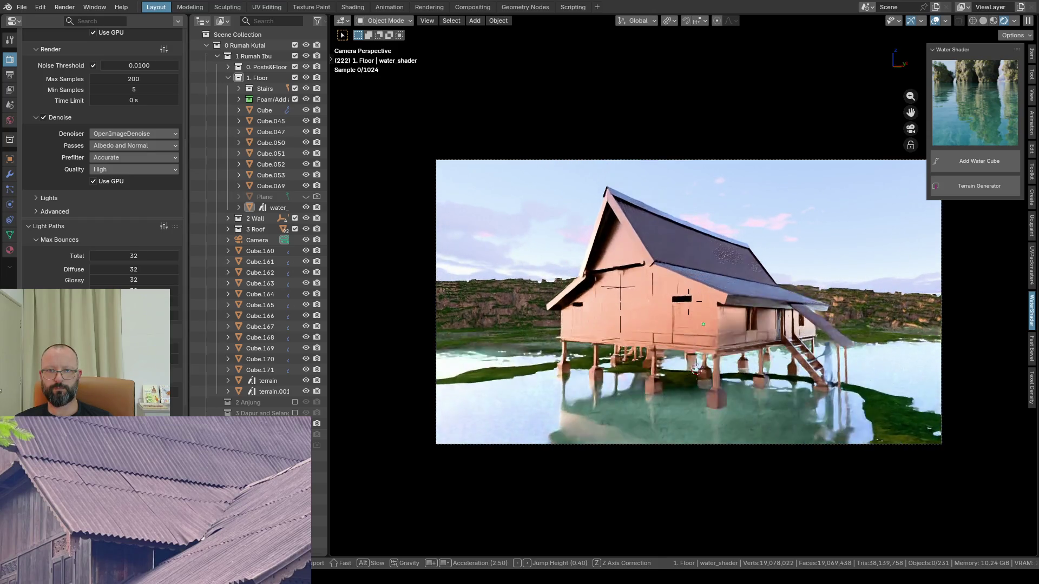
pyautogui.press('s')
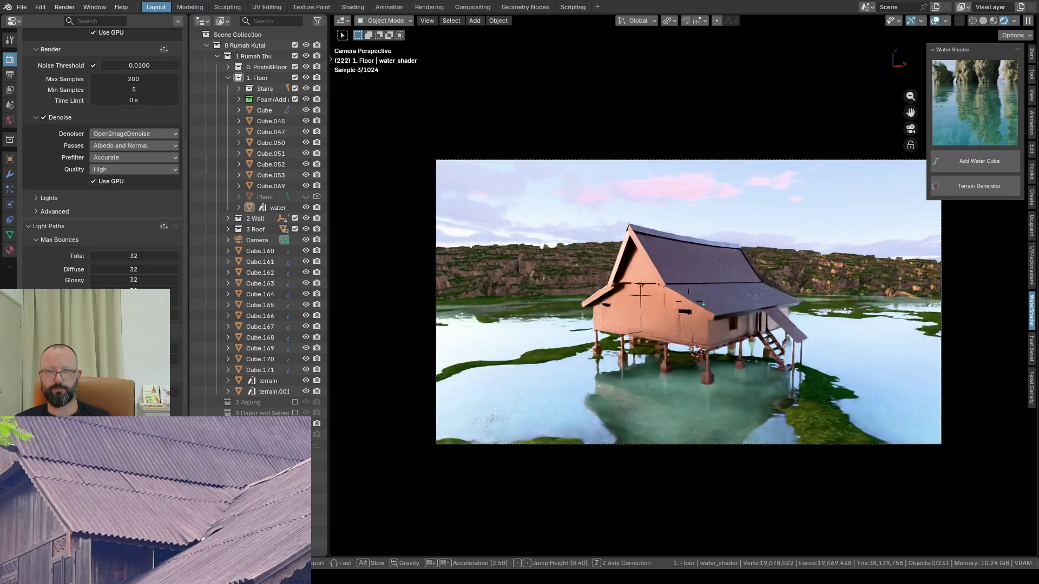
# Step: Shift the camera left and slightly forward for a frontal view of the house gable
pyautogui.press('a')
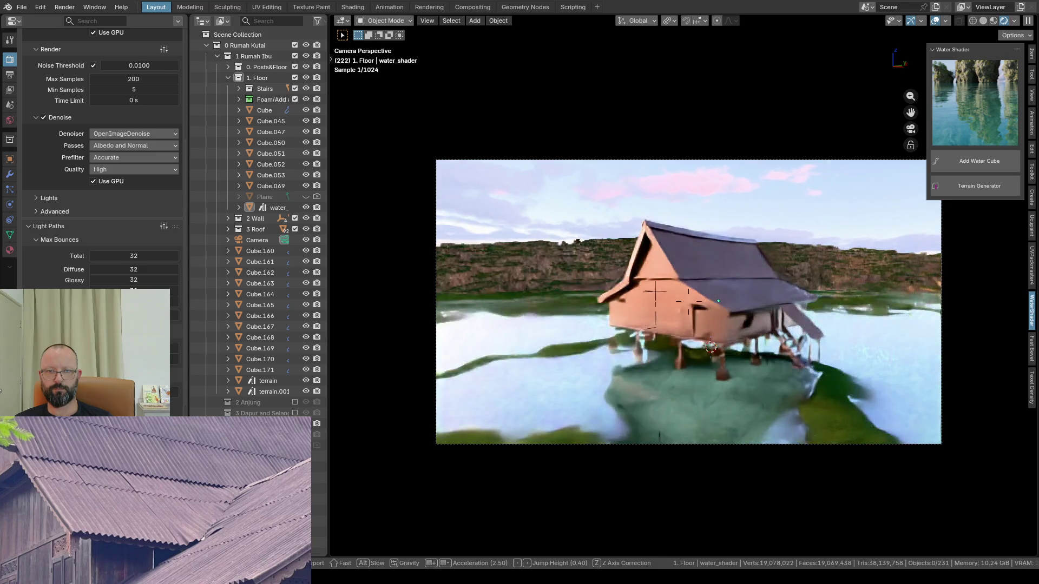
pyautogui.press('w')
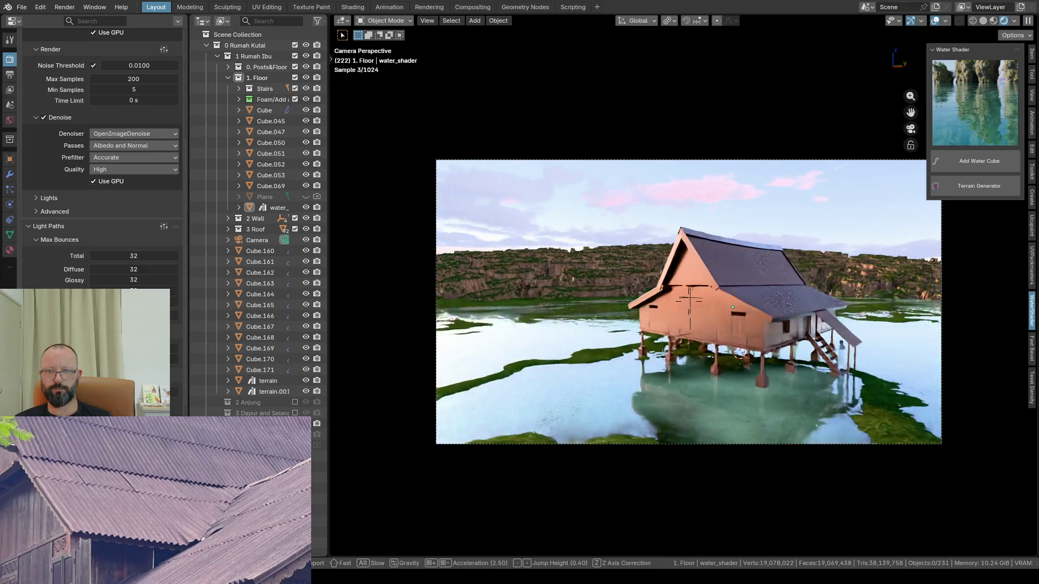
pyautogui.press('a')
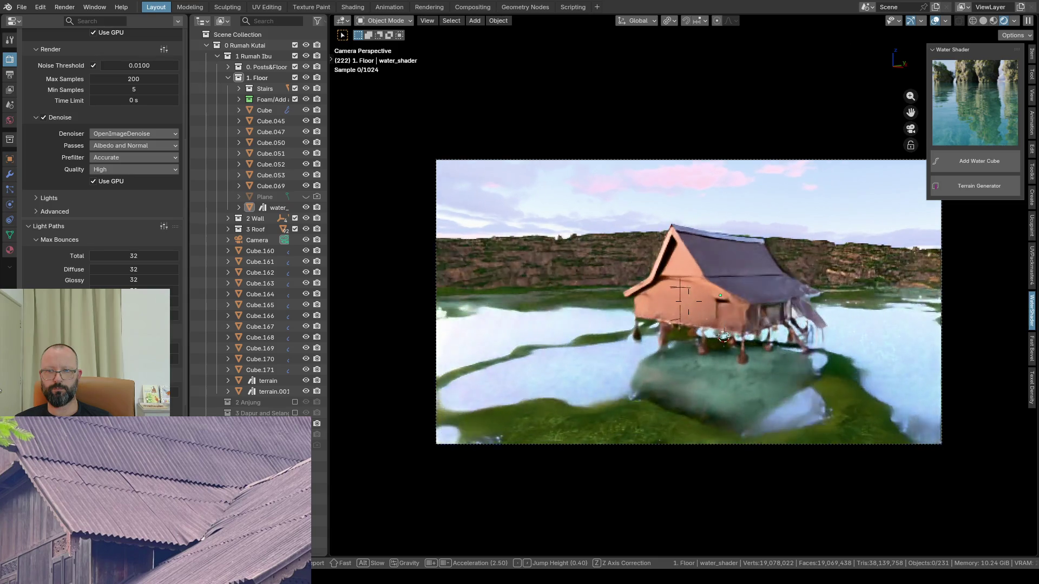
pyautogui.press('a')
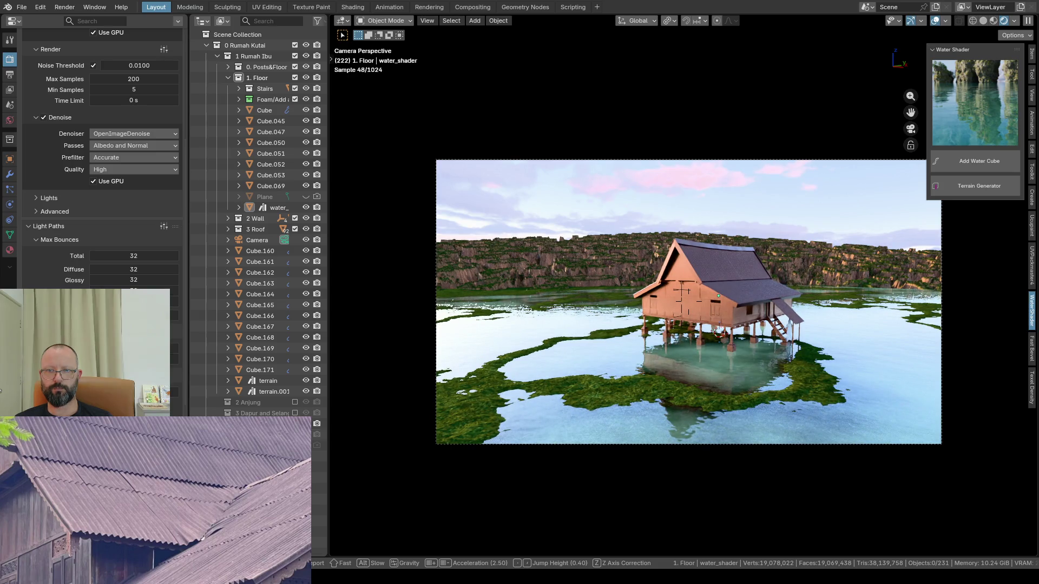
# Step: Walk the camera forward and drop it down toward water level in front of the house
pyautogui.press('w')
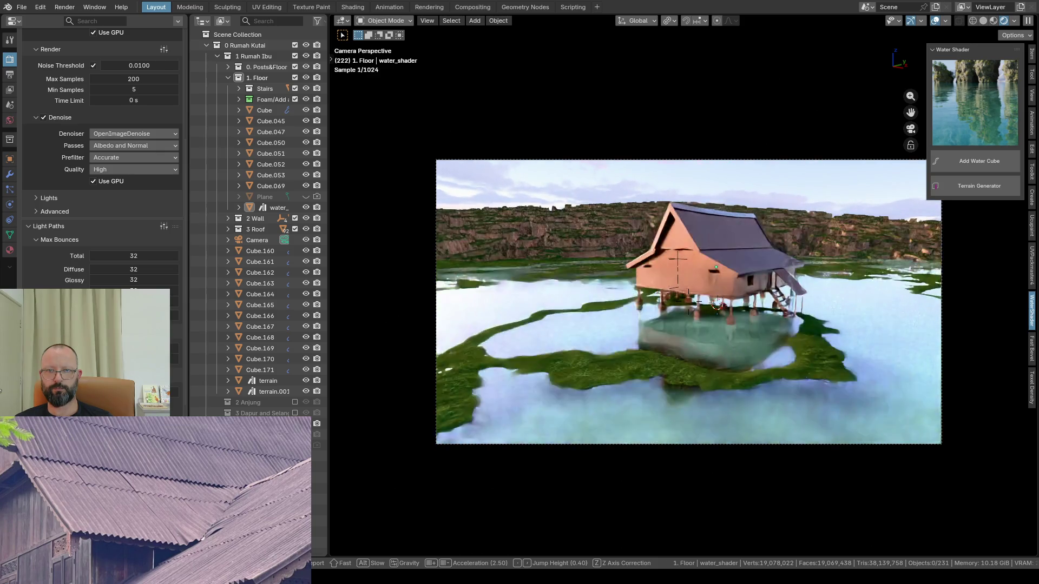
pyautogui.press('w')
pyautogui.press('w')
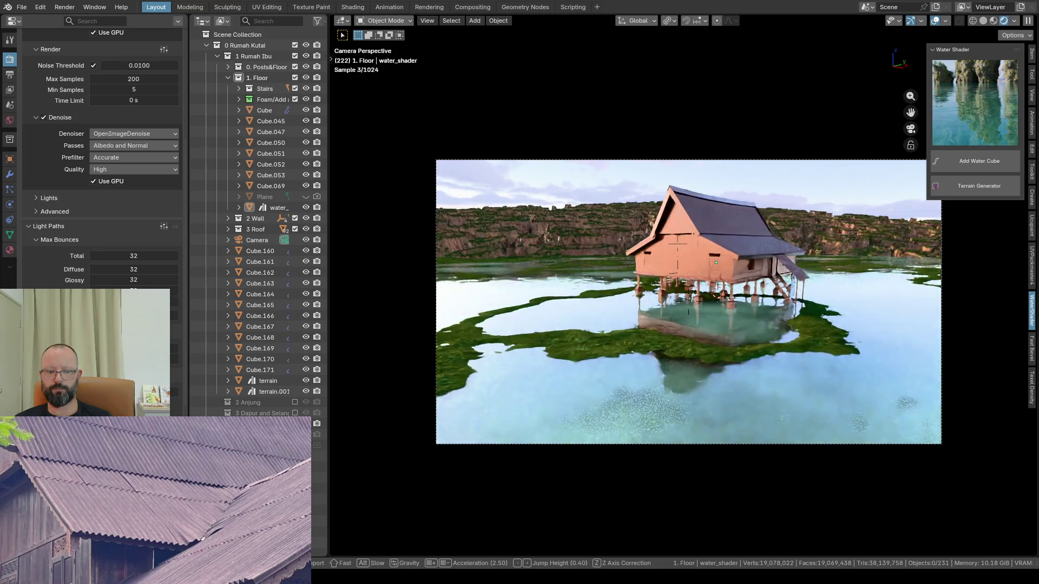
pyautogui.press('e')
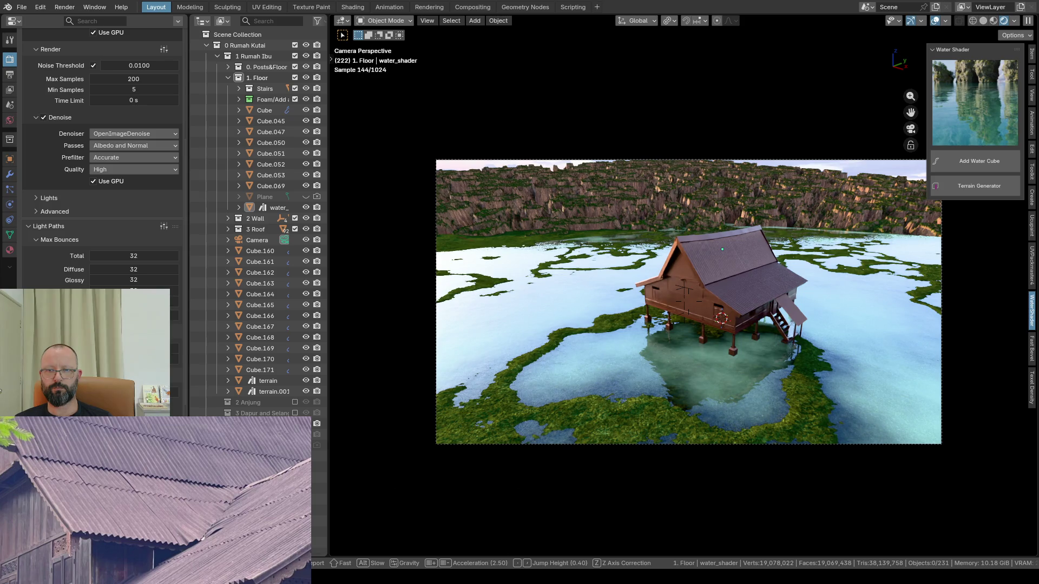
pyautogui.press('w')
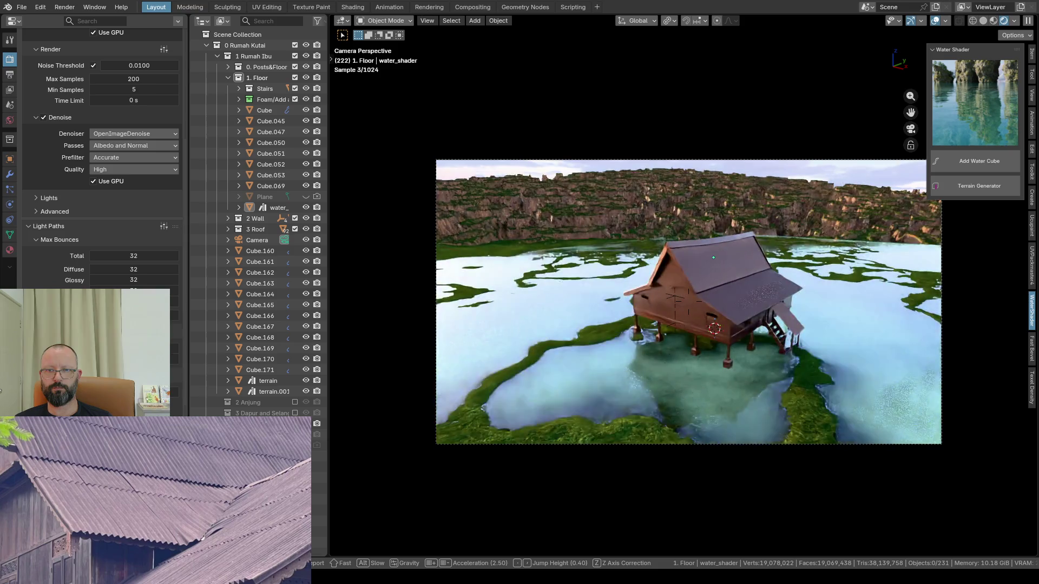
pyautogui.press('q')
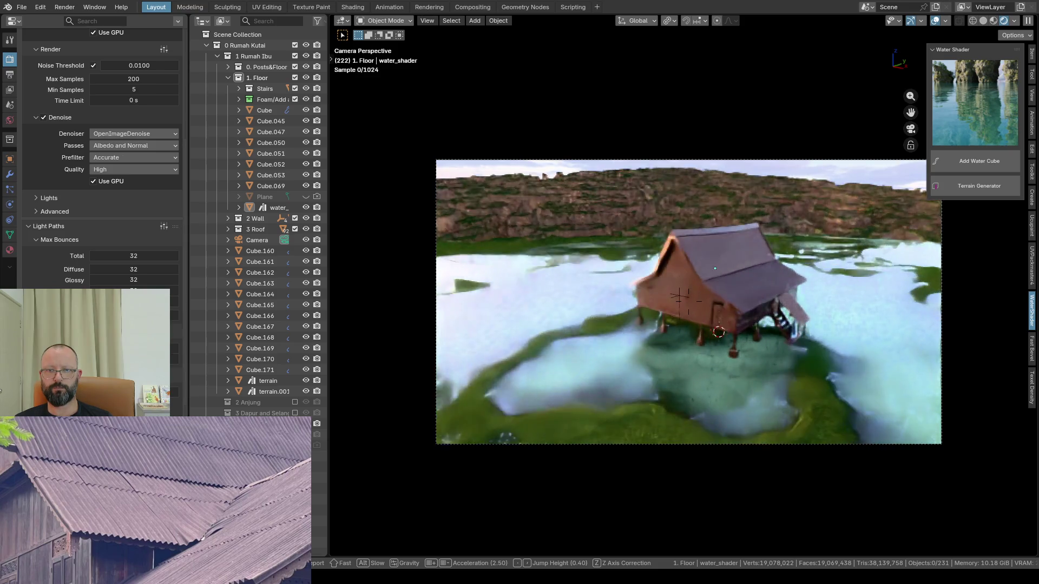
pyautogui.press('q')
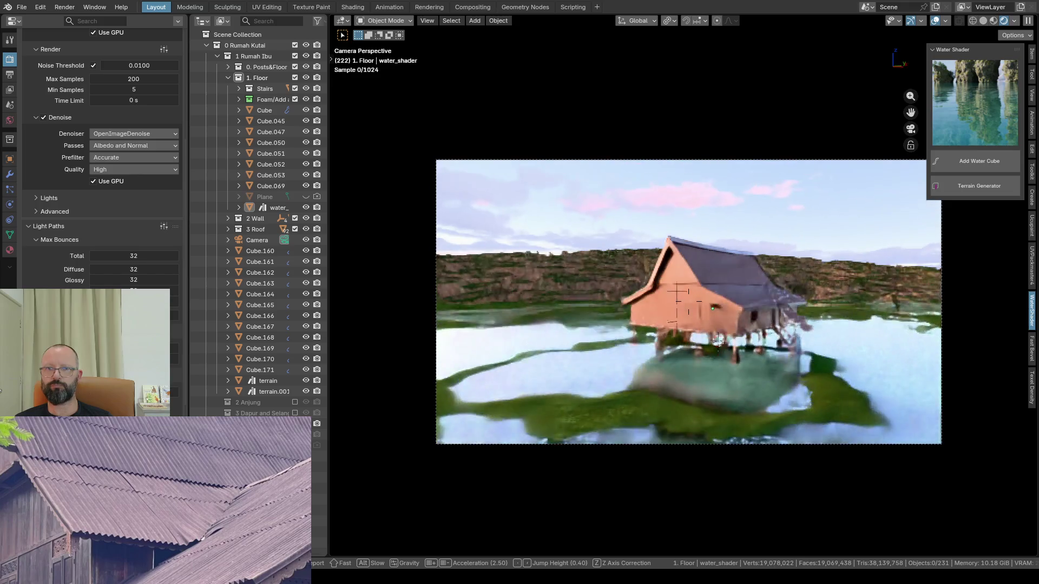
pyautogui.press('q')
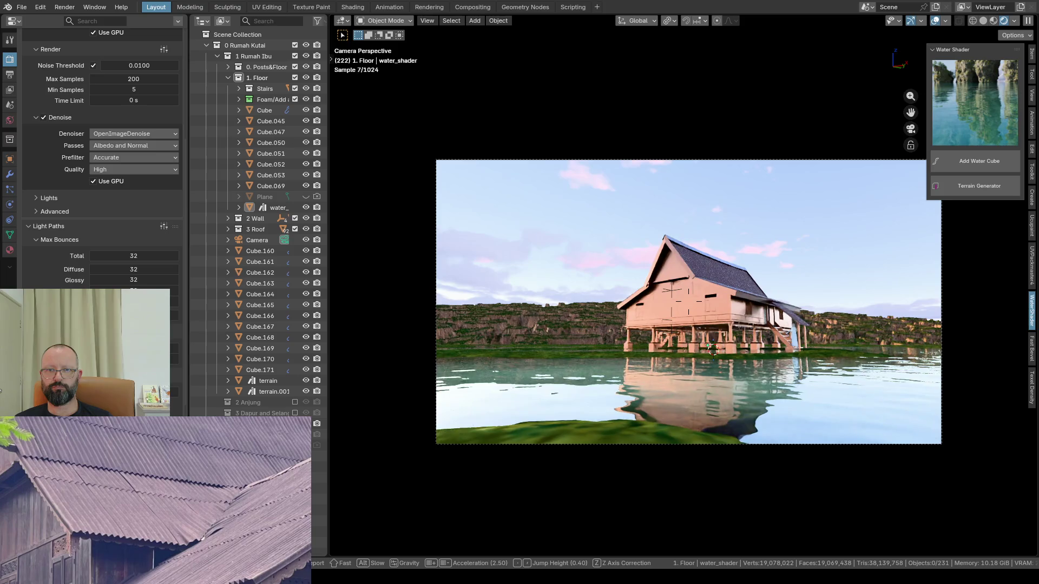
pyautogui.press('q')
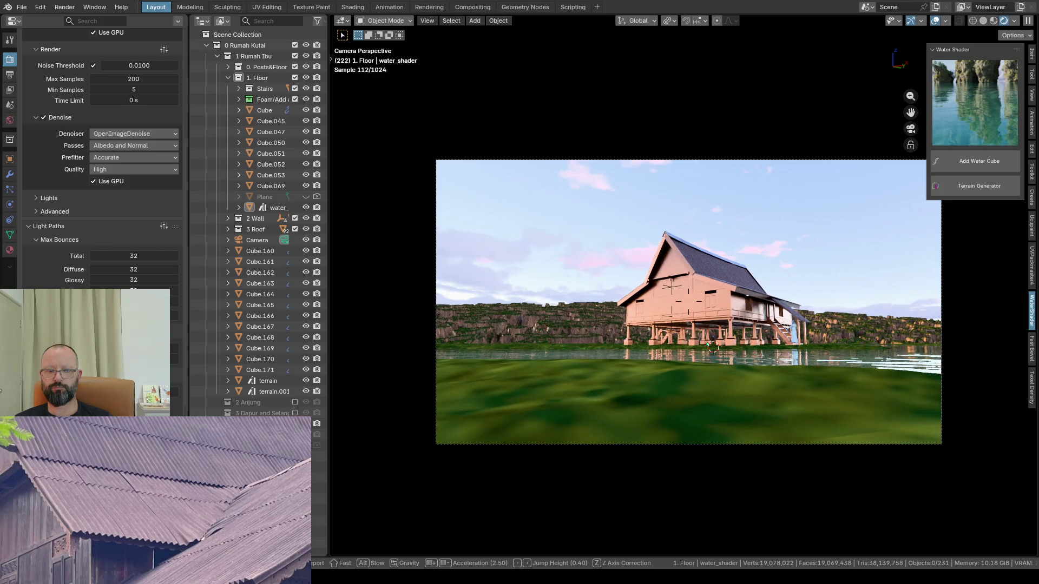
# Step: Raise the camera slightly to reveal the reflection, move past the foreground terrain and confirm the shot
pyautogui.press('e')
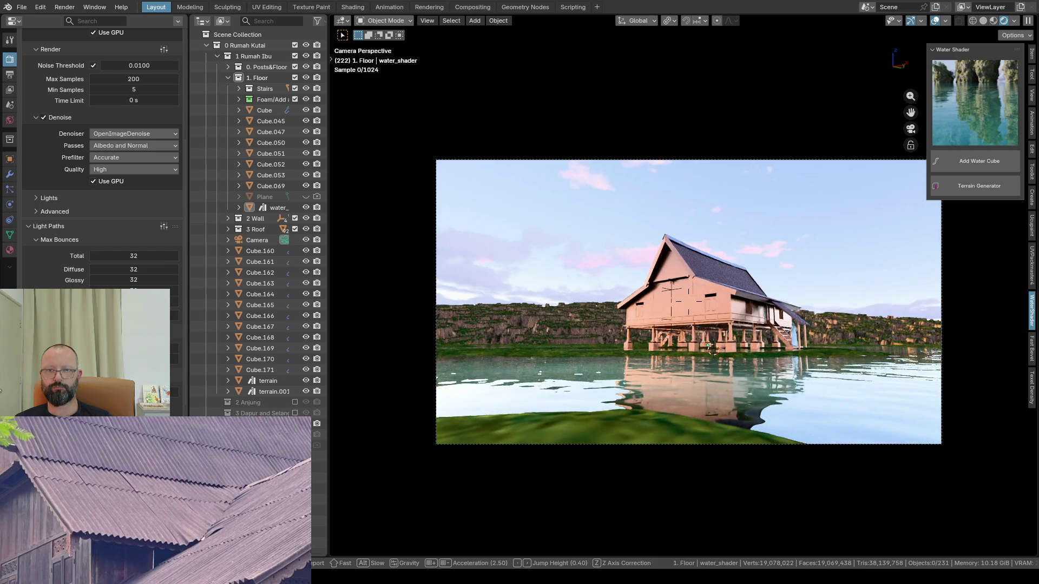
pyautogui.press('w')
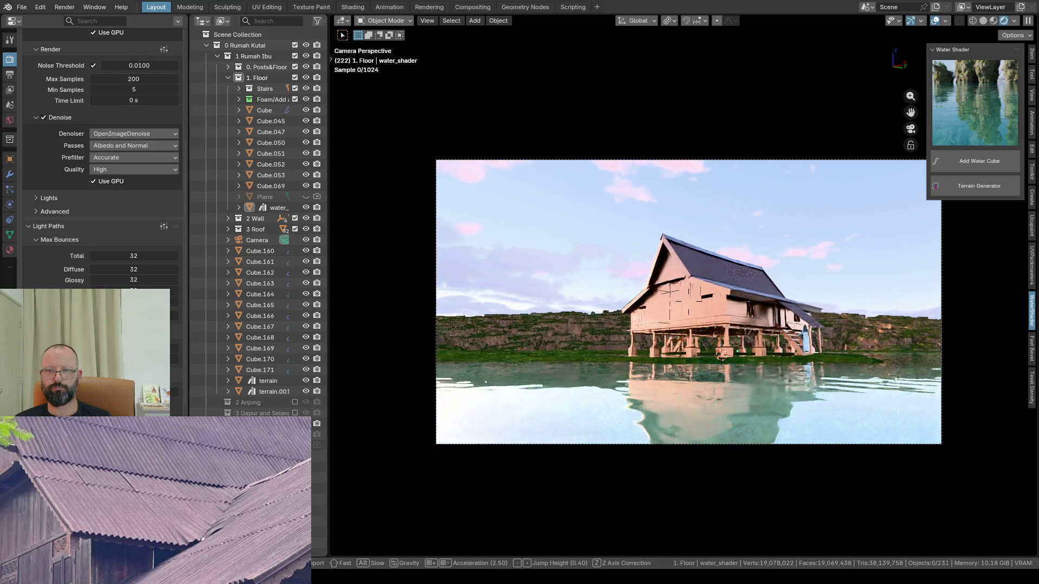
pyautogui.press('w')
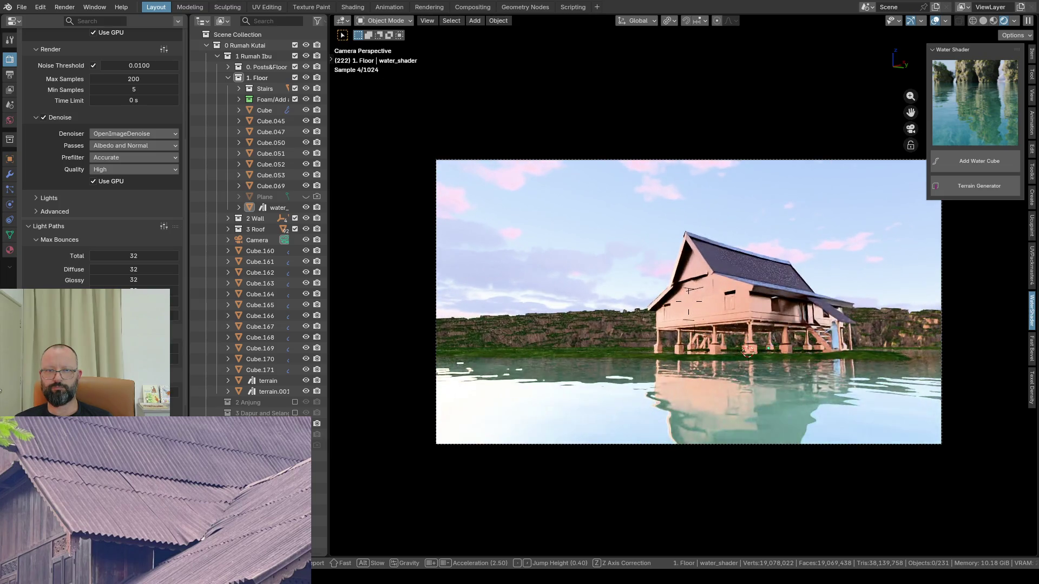
pyautogui.click(651, 273)
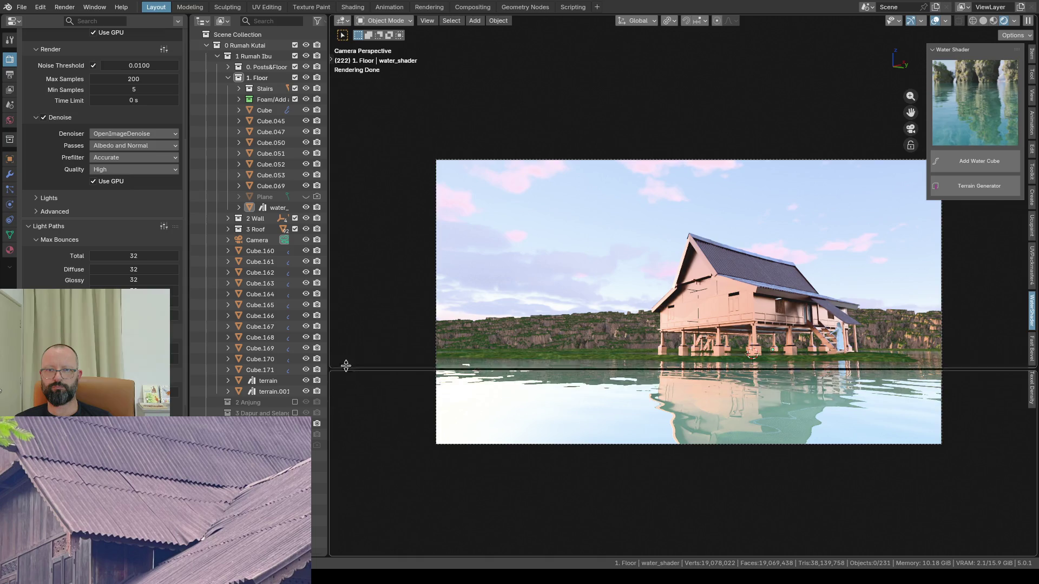
# Step: Split the 3D view in two, merge the lower area back away, then maximize the camera view
pyautogui.moveTo(331, 553); pyautogui.dragTo(350, 341)
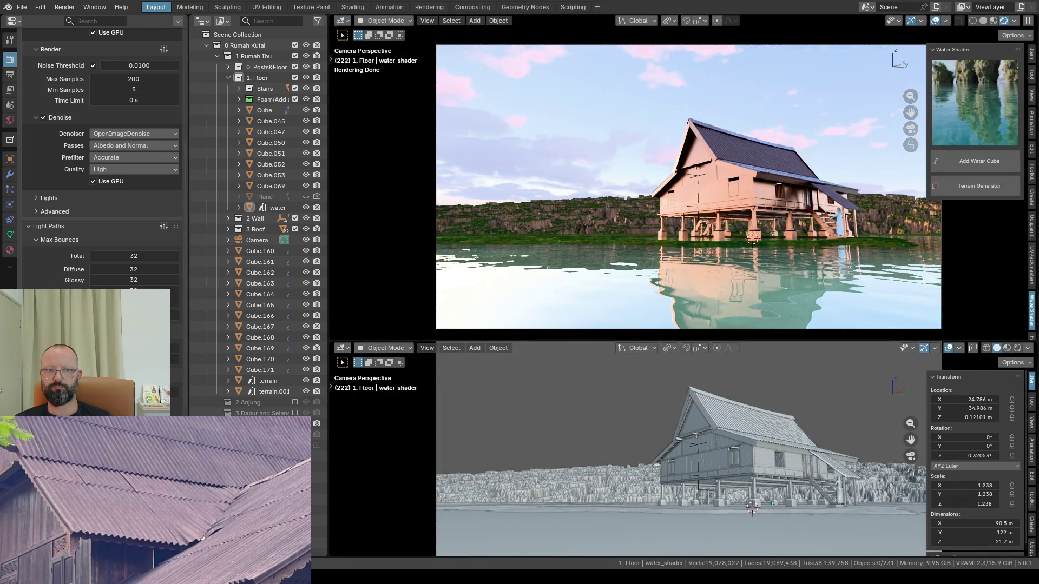
pyautogui.scroll(-2, 173, 334)
pyautogui.scroll(-2, 172, 334)
pyautogui.scroll(-2, 173, 334)
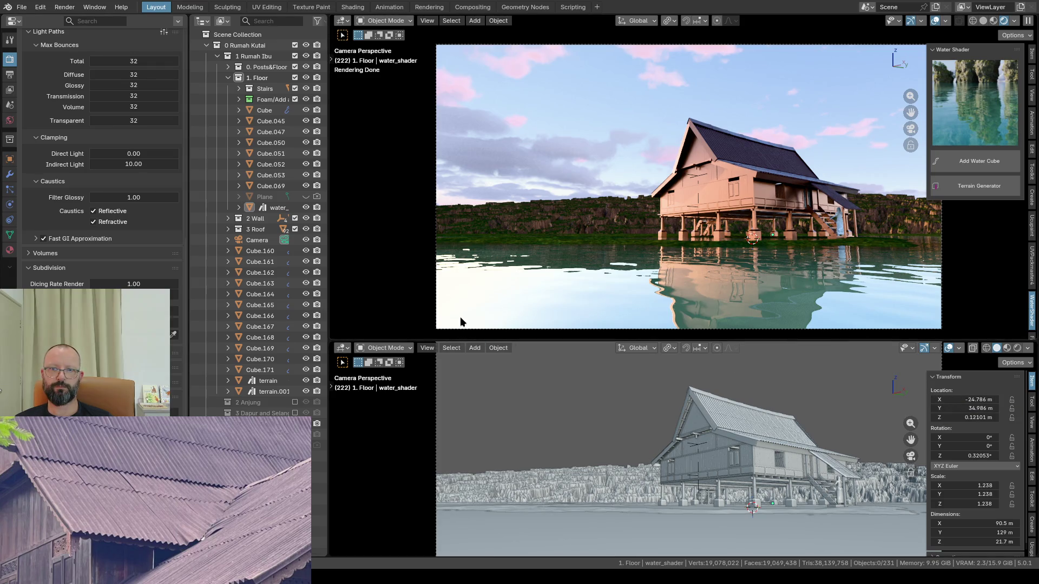
pyautogui.rightClick(456, 339)
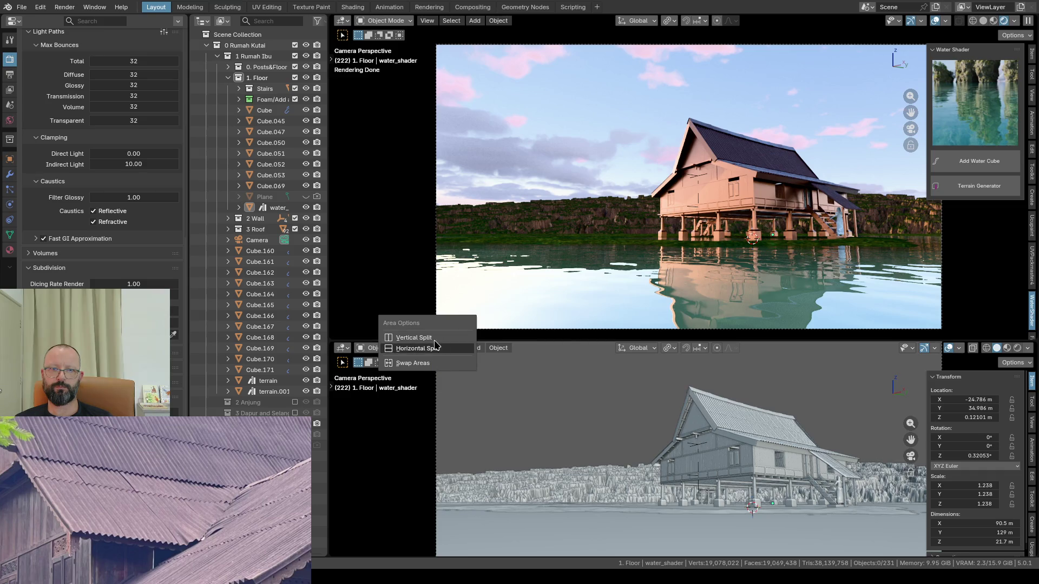
pyautogui.rightClick(393, 340)
pyautogui.click(365, 331)
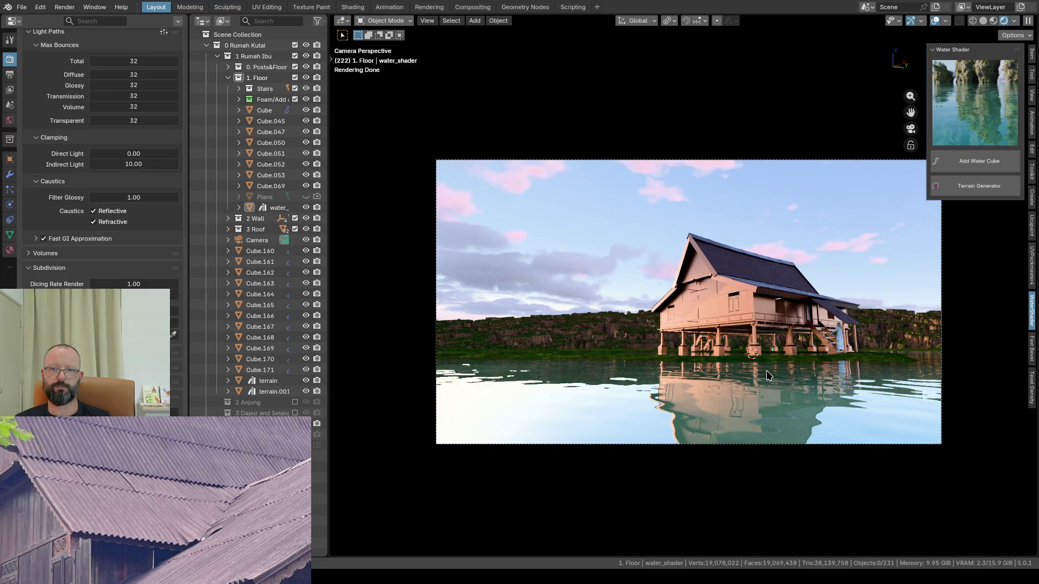
pyautogui.hotkey('ctrl', 'space')
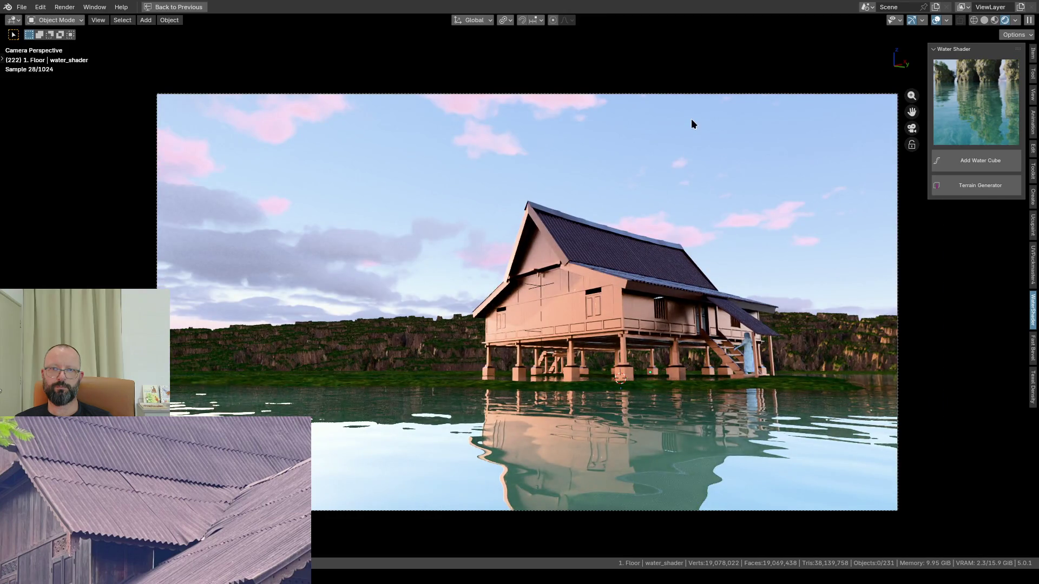
# Step: Hide the viewport overlays and the water-shader sidebar, then launch the final F12 render
pyautogui.click(910, 21)
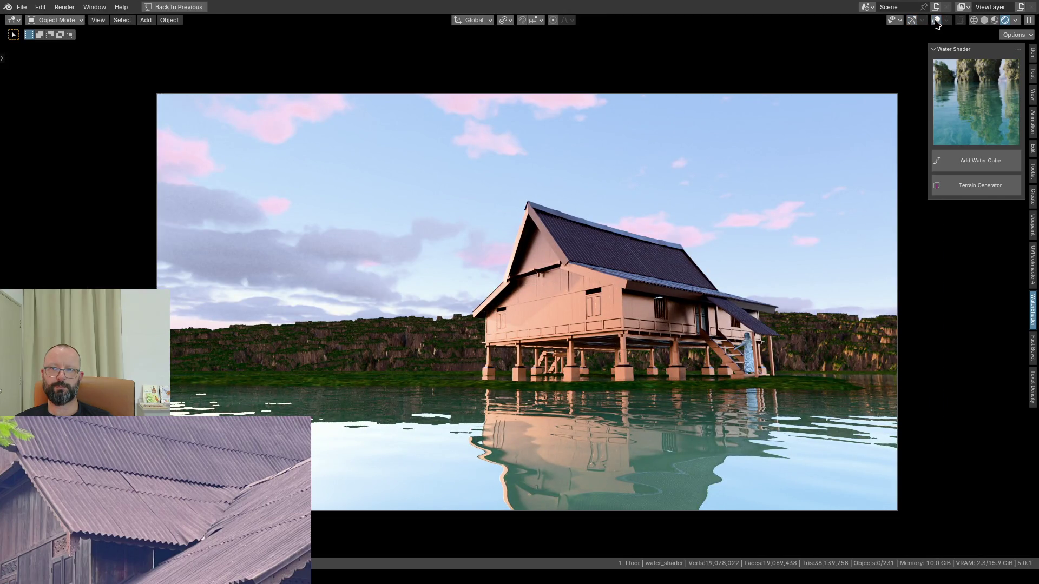
pyautogui.press('n')
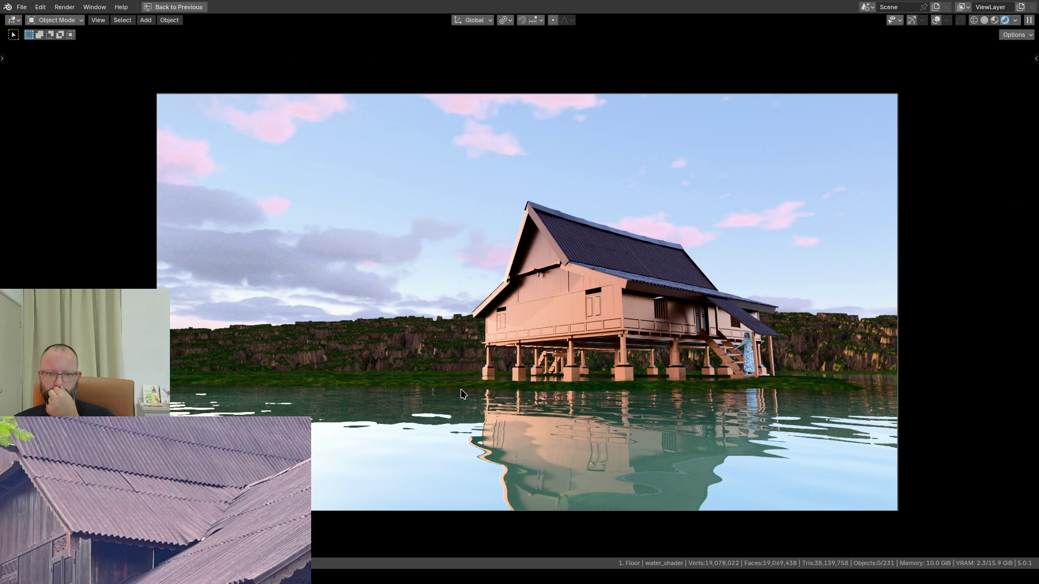
pyautogui.press('F12')
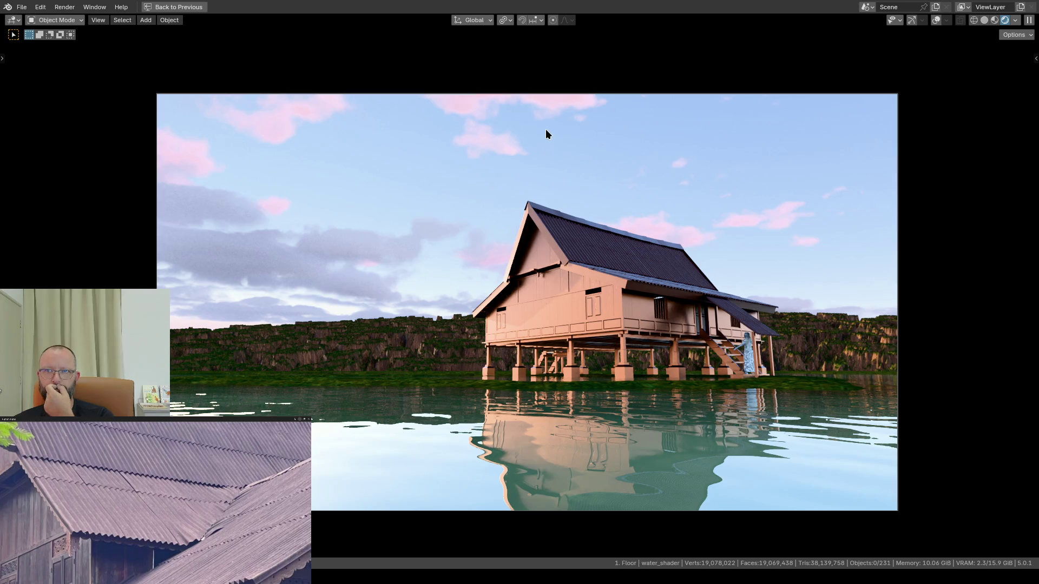
# Step: Return to the full layout, save Rumah_Kutai_Ibu2.blend and re-attempt the F12 render
pyautogui.click(192, 9)
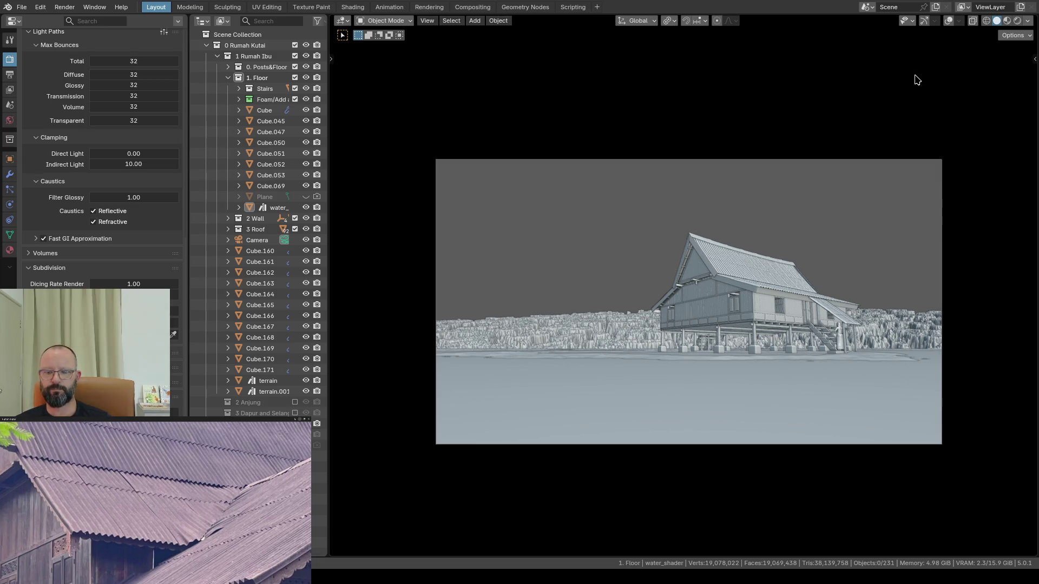
pyautogui.press('F12')
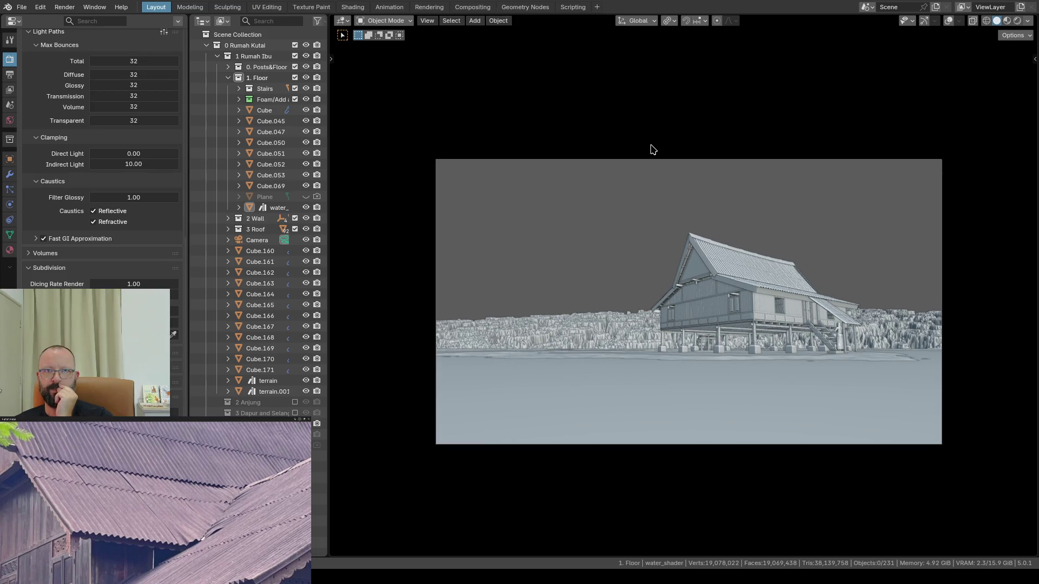
pyautogui.hotkey('ctrl', 's')
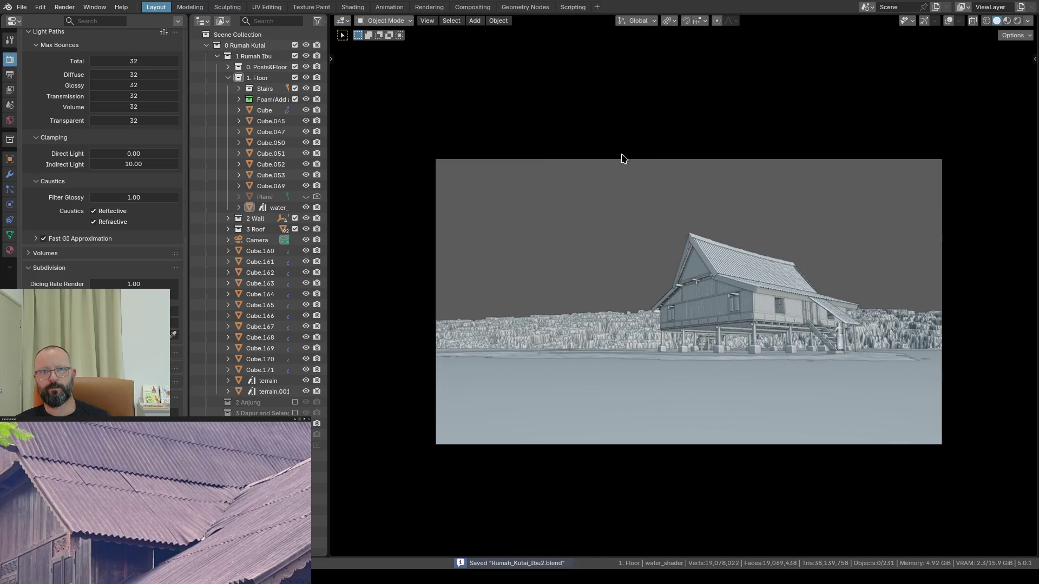
pyautogui.click(26, 11)
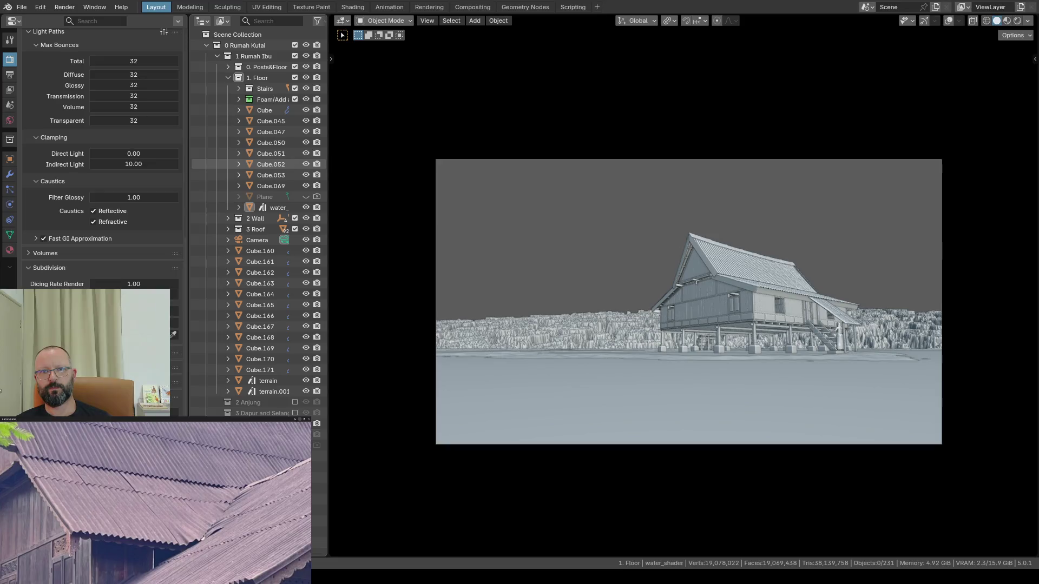
pyautogui.scroll(-1, 97, 162)
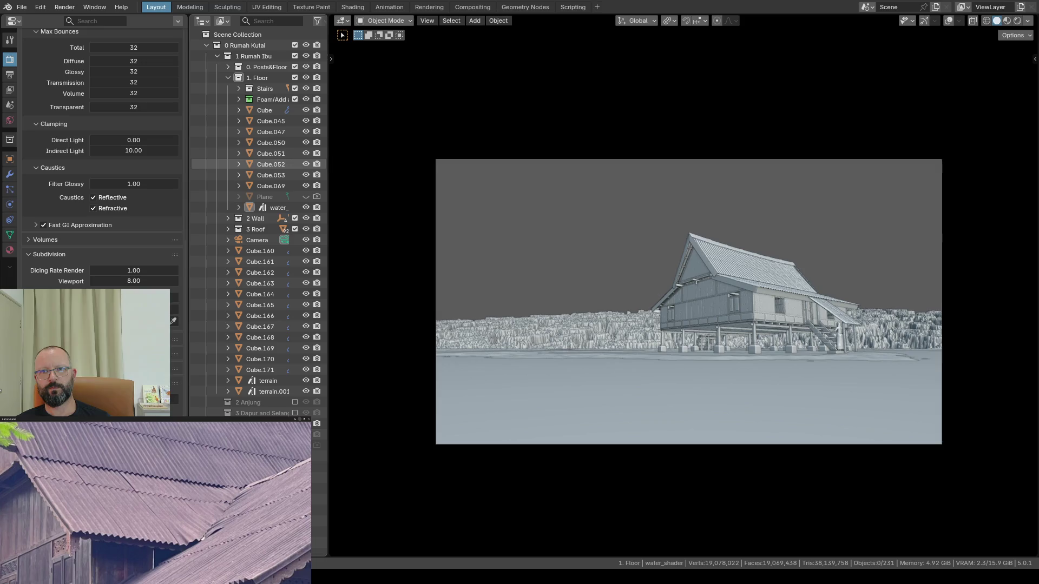
pyautogui.press('F12')
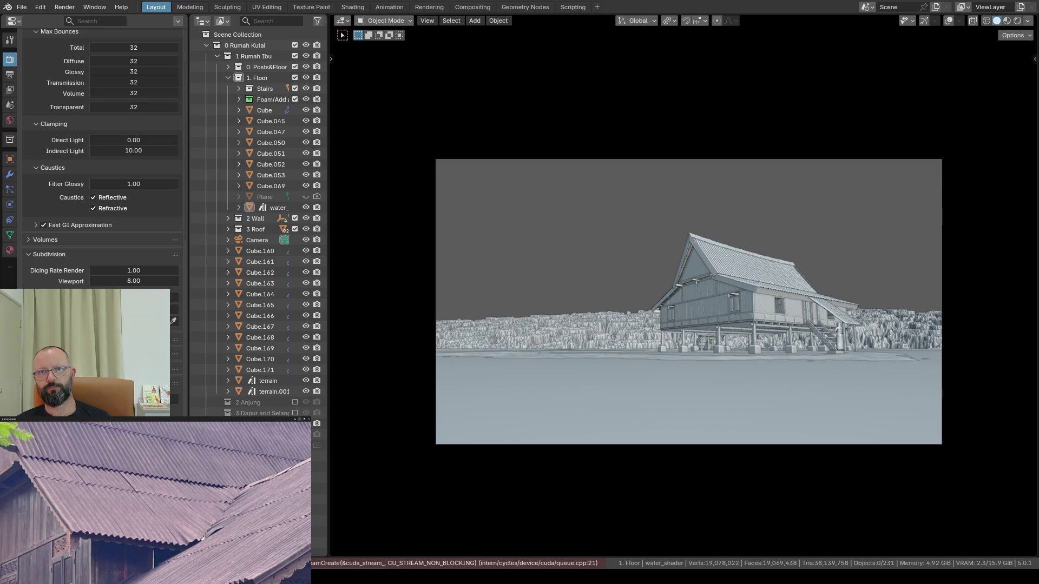
pyautogui.scroll(5, 107, 73)
pyautogui.scroll(5, 106, 74)
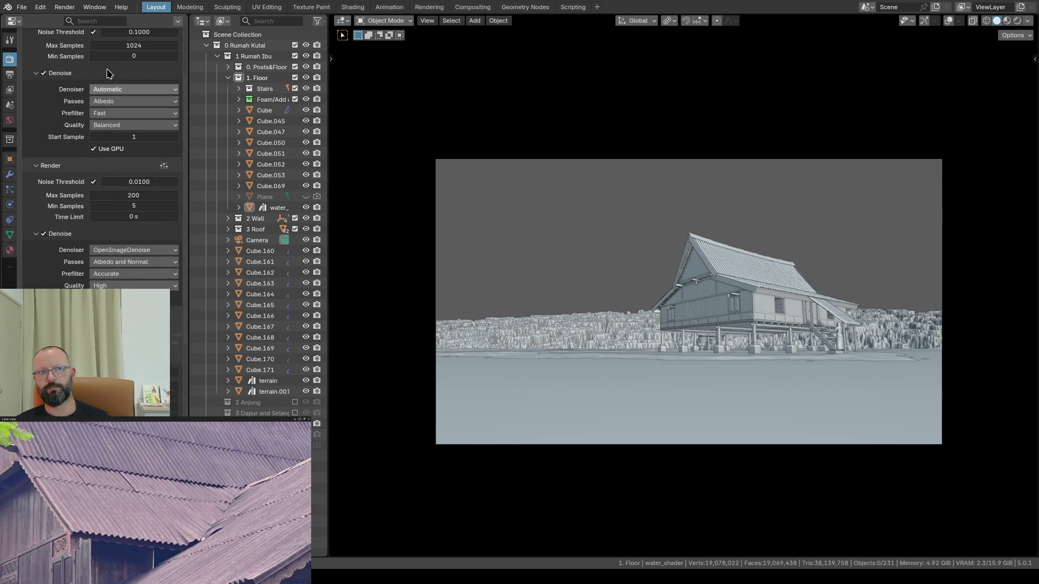
pyautogui.scroll(3, 106, 74)
# Step: Set the render engine to EEVEE and put the camera view in Rendered shading
pyautogui.click(110, 58)
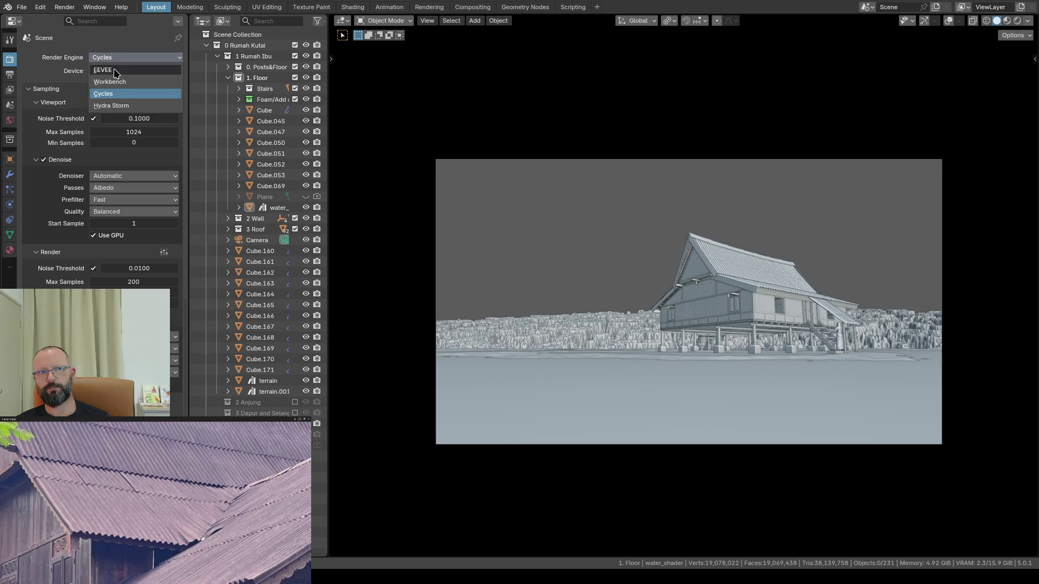
pyautogui.click(115, 70)
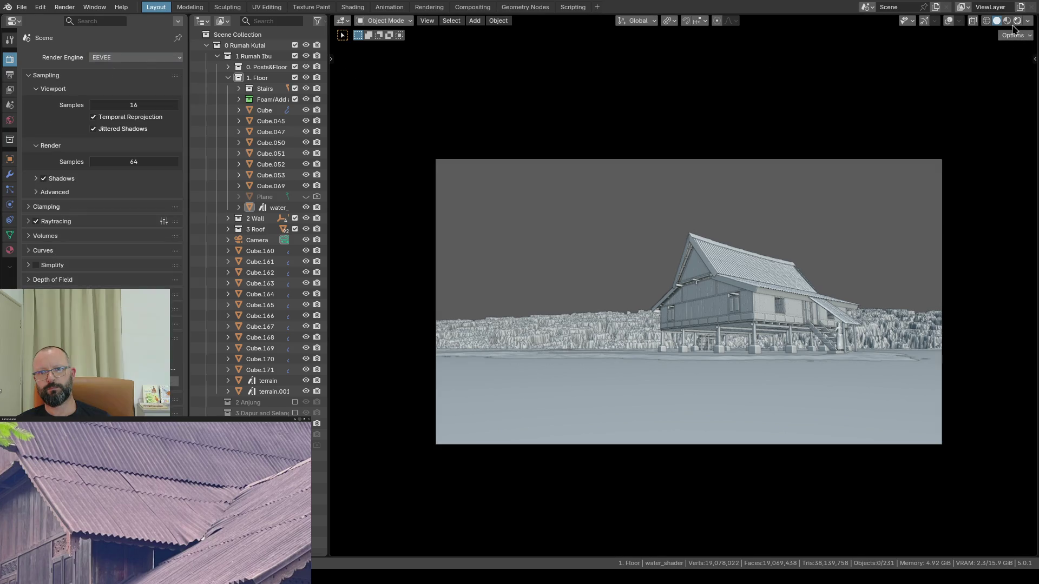
pyautogui.click(1016, 22)
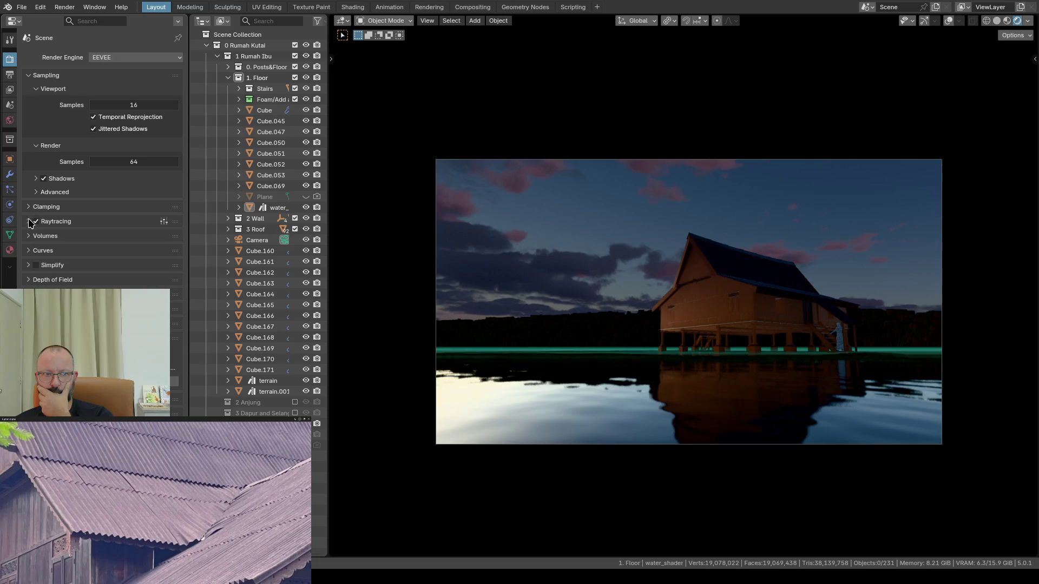
# Step: Toggle EEVEE Raytracing off and on, then expand its panel to show Method and Resolution
pyautogui.click(35, 192)
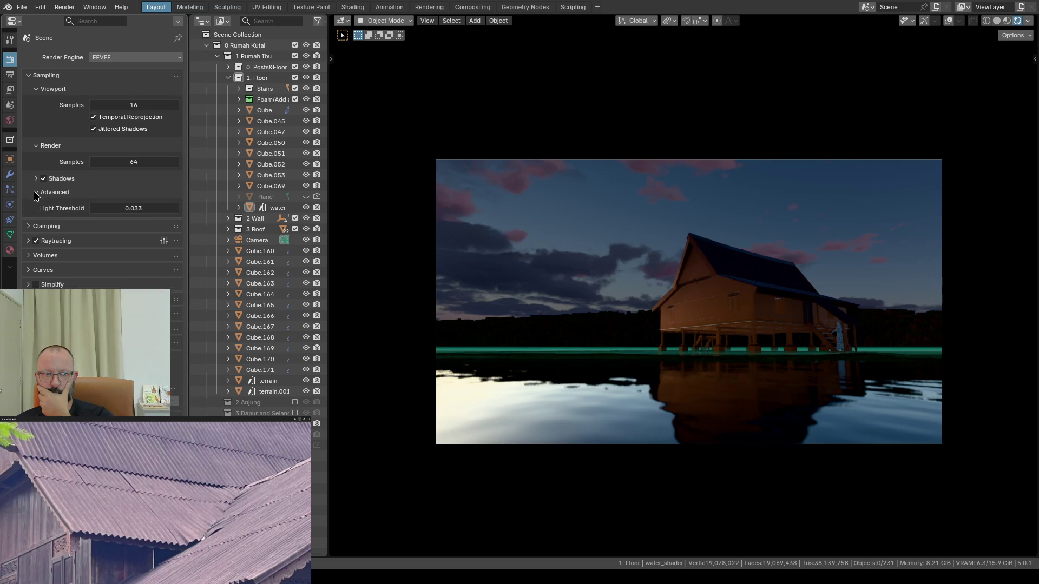
pyautogui.click(35, 192)
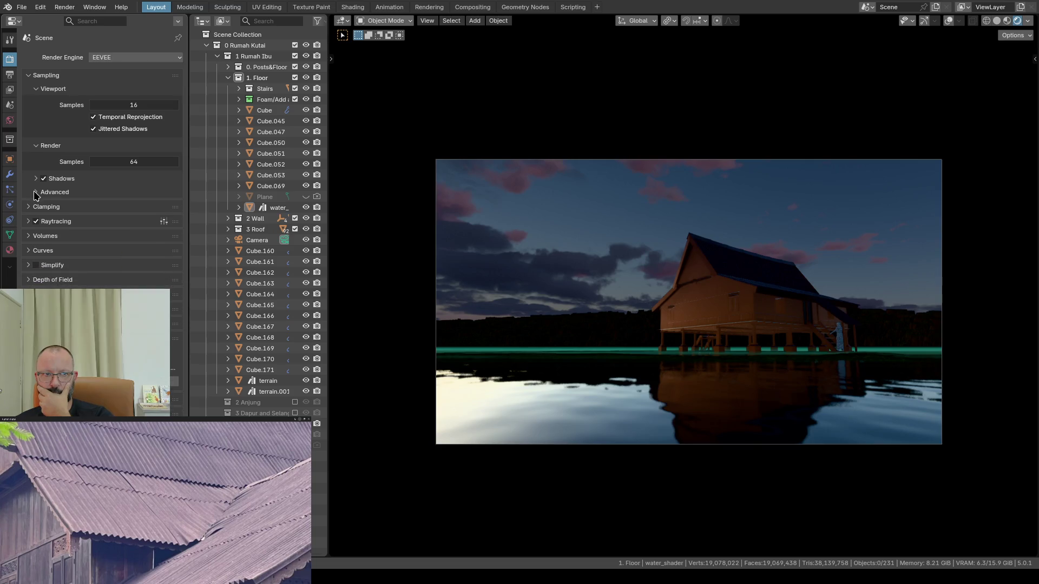
pyautogui.click(37, 221)
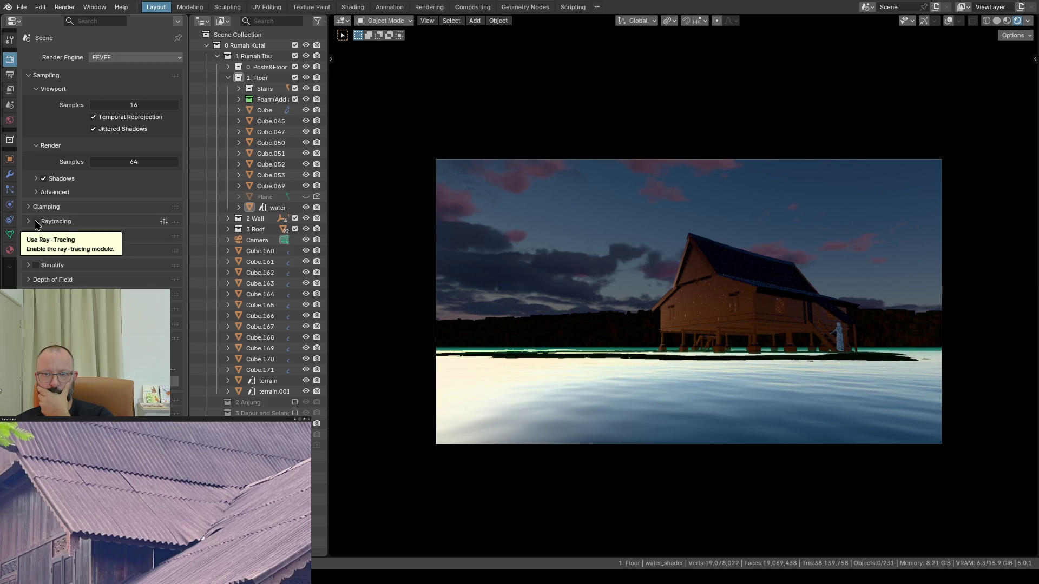
pyautogui.click(37, 221)
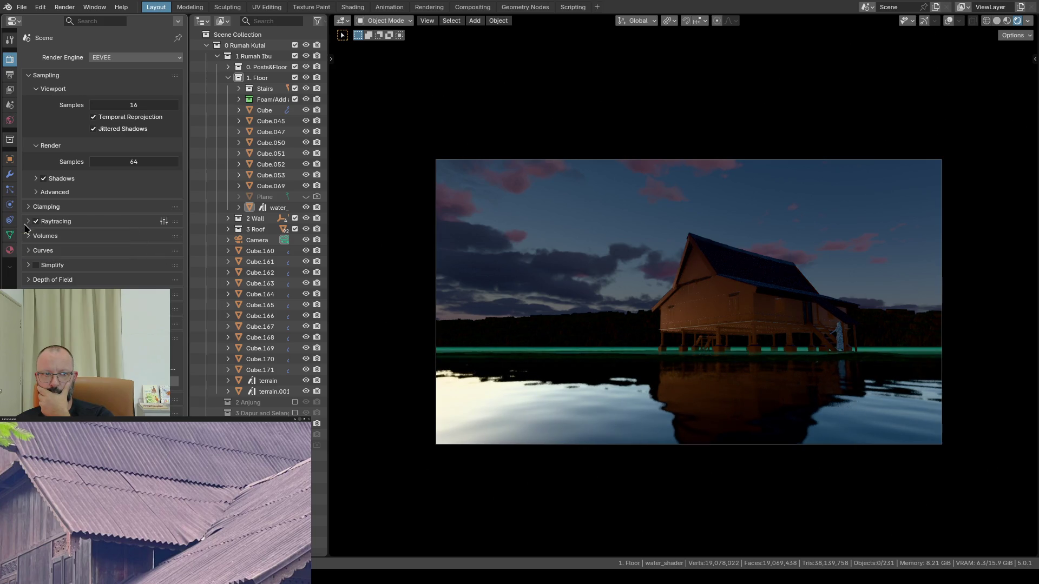
pyautogui.click(163, 222)
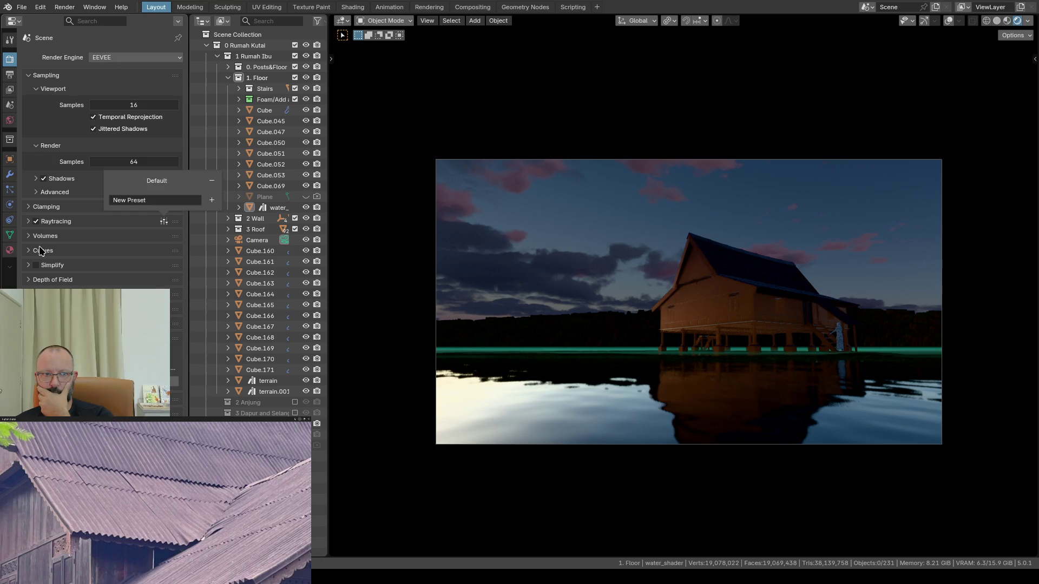
pyautogui.click(31, 222)
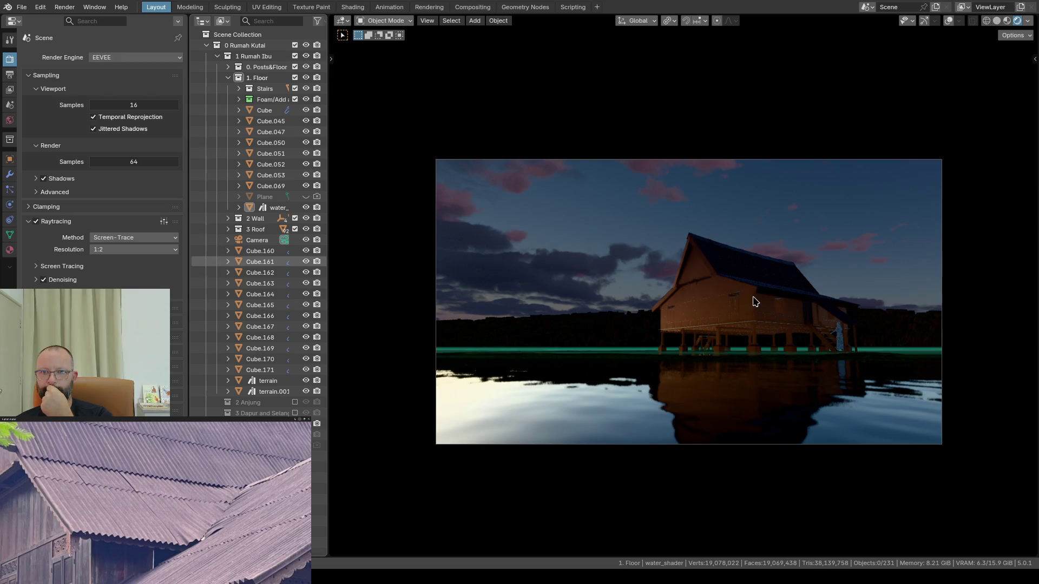
pyautogui.scroll(2, 507, 259)
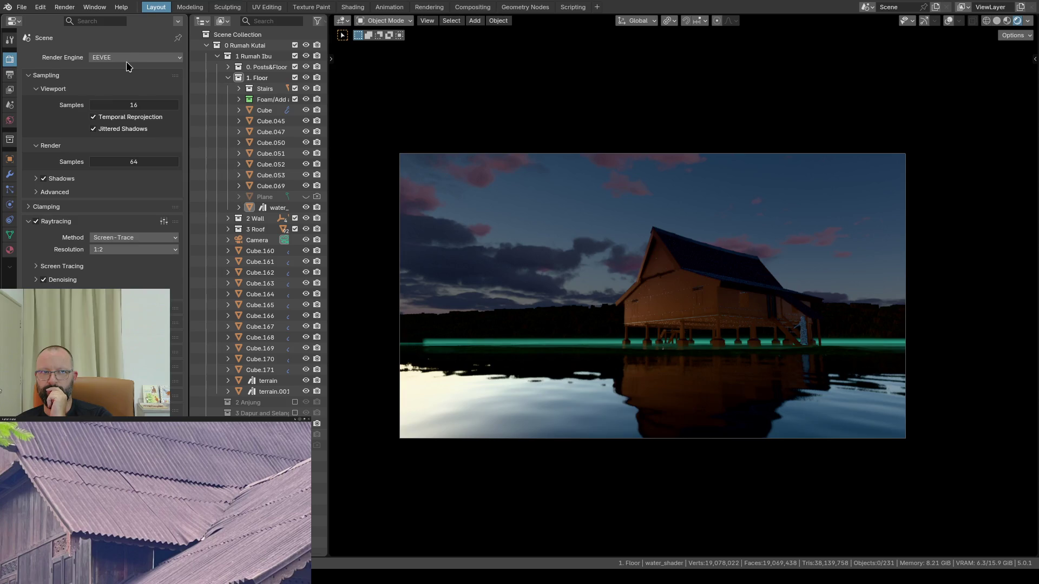
pyautogui.click(176, 57)
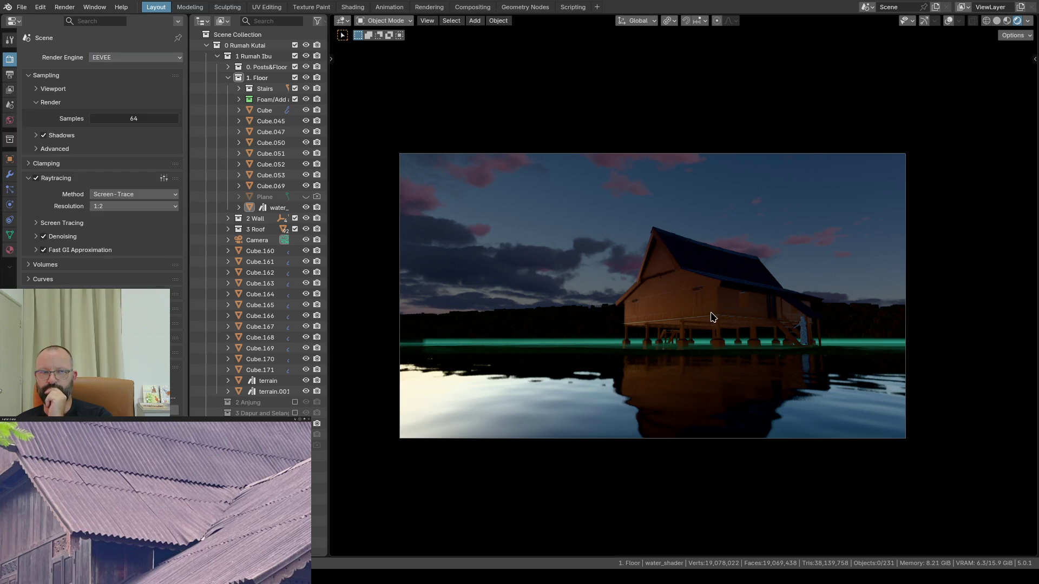
# Step: Switch the engine back to Cycles and cycle shading through wireframe and solid to Material Preview
pyautogui.click(172, 57)
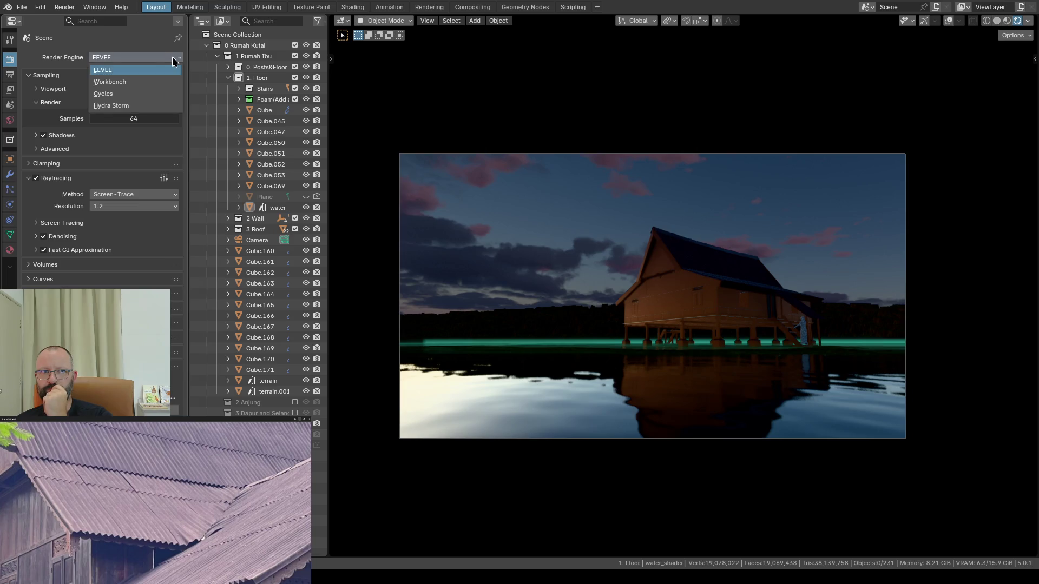
pyautogui.click(110, 94)
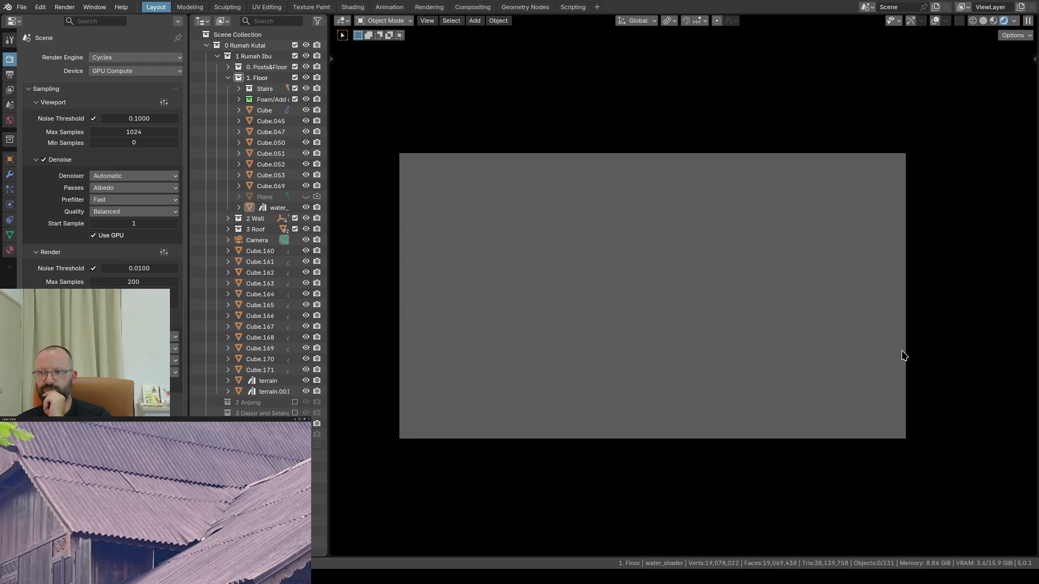
pyautogui.click(991, 23)
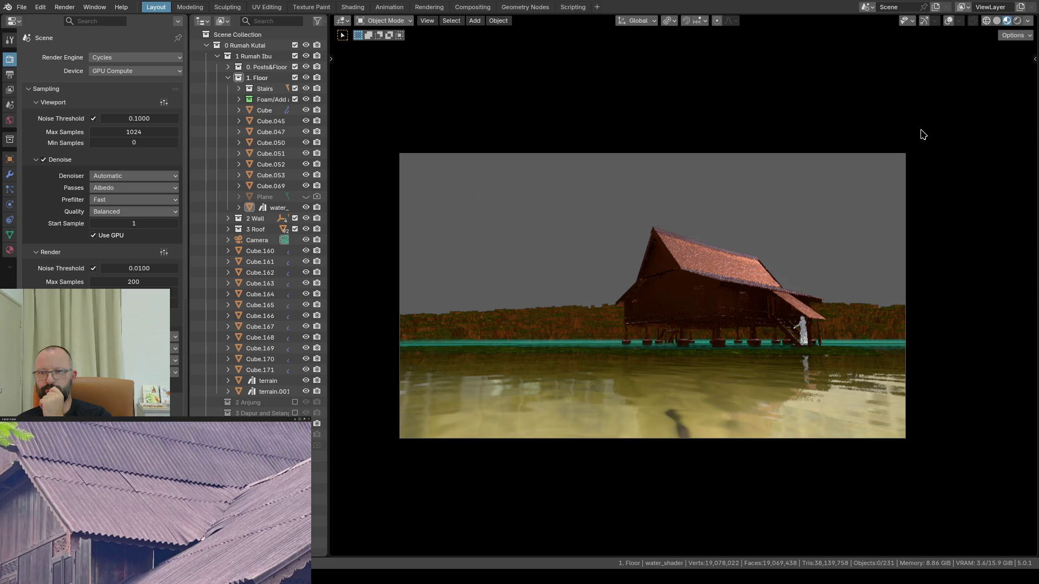
pyautogui.hotkey('shift', 'z')
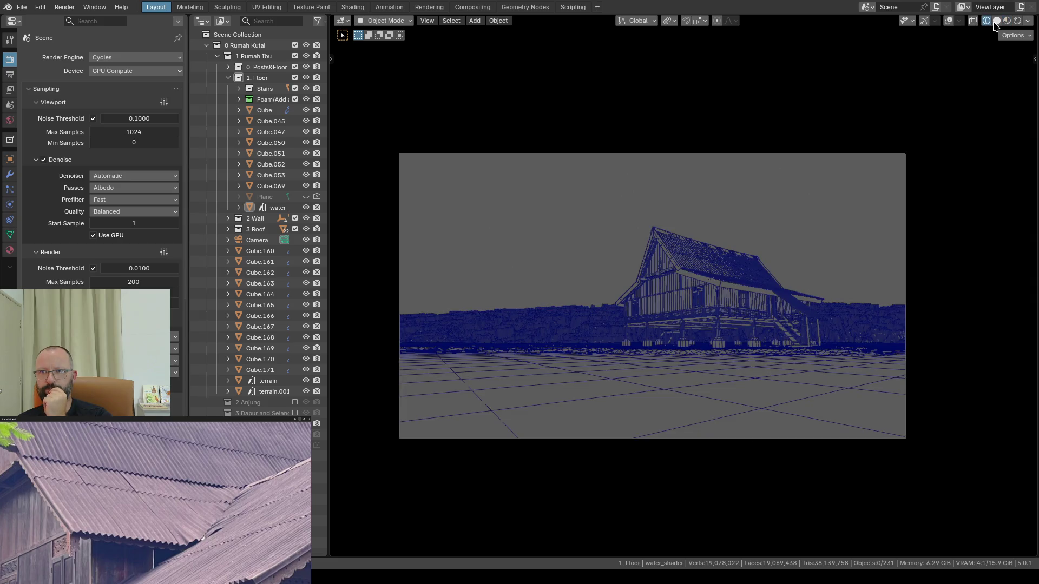
pyautogui.click(996, 24)
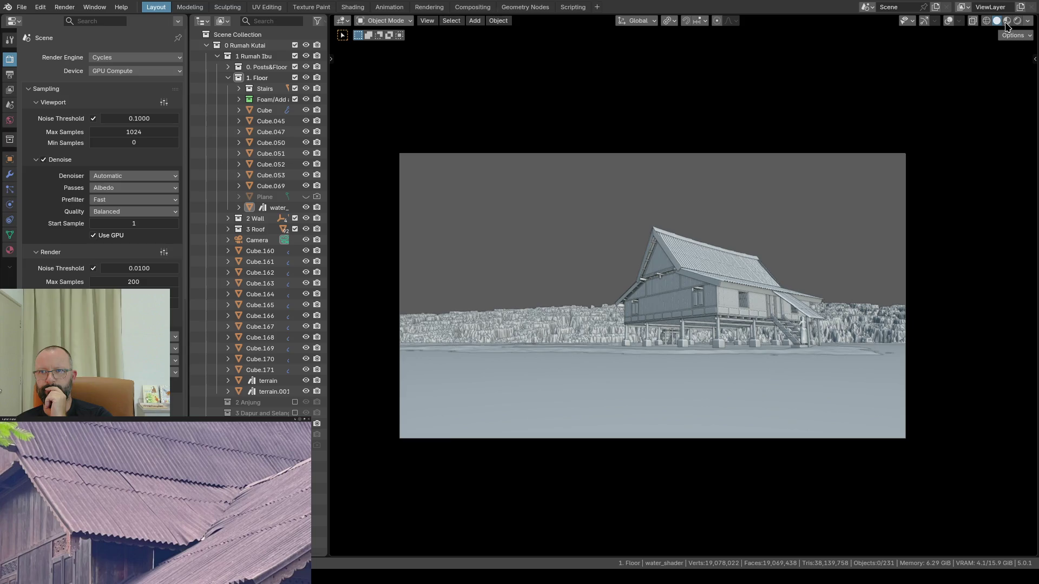
pyautogui.click(1007, 23)
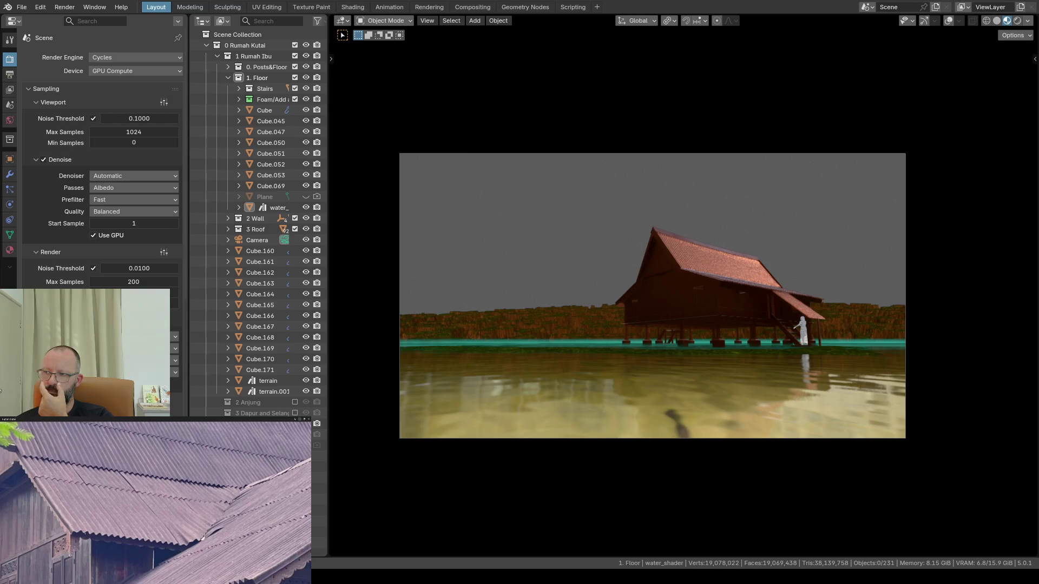
# Step: Bring up the File menu to reach the Save option
pyautogui.click(22, 8)
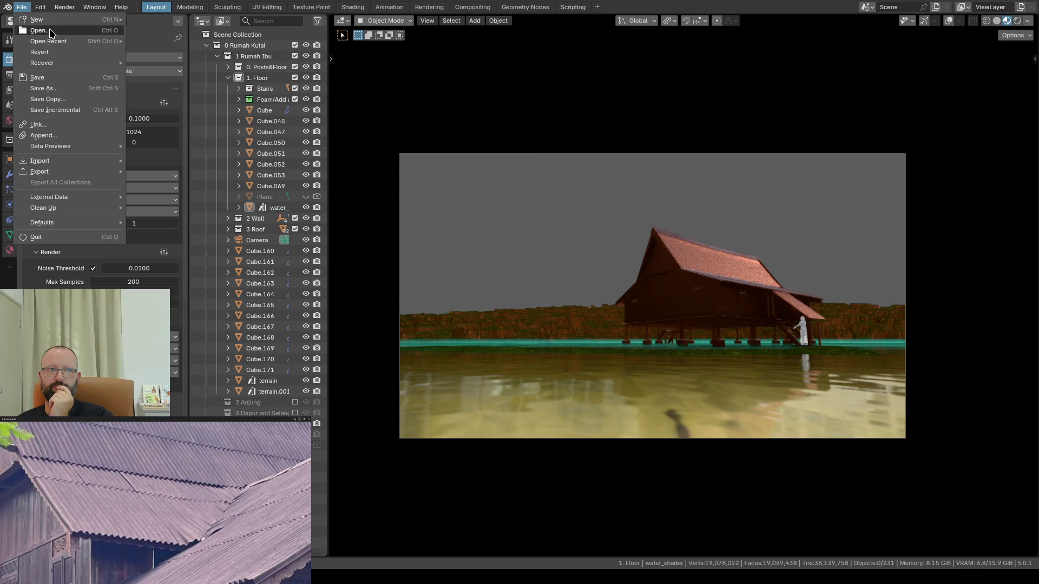